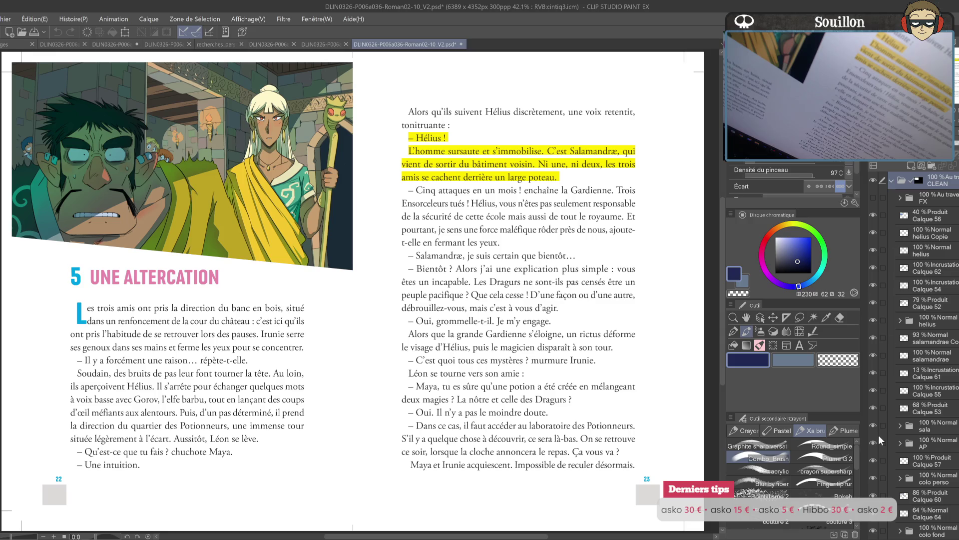
- Hide the Calque 60 shadow layer on the book spread illustration
{"action": "left_click", "coordinate": [875, 495]}
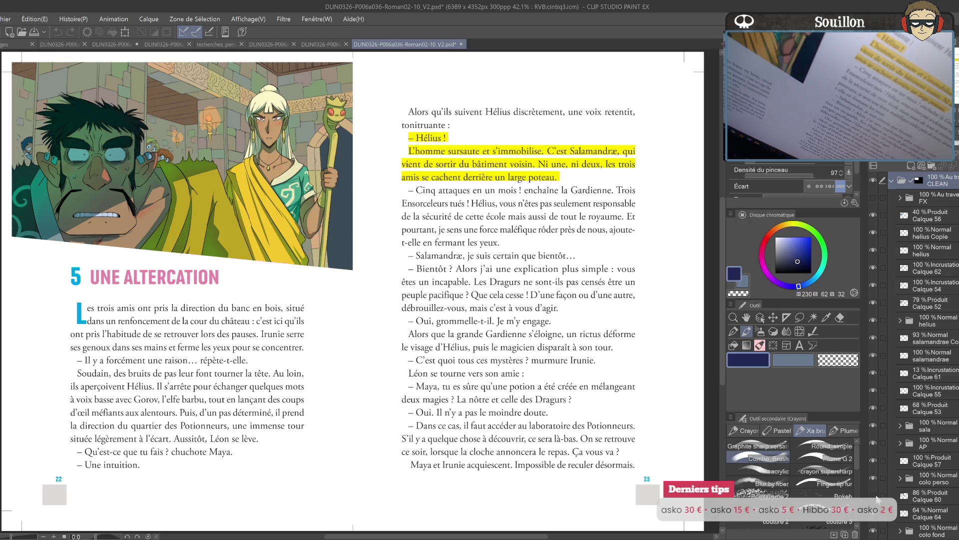
{"action": "scroll", "coordinate": [878, 499], "scroll_direction": "down", "scroll_amount": 2}
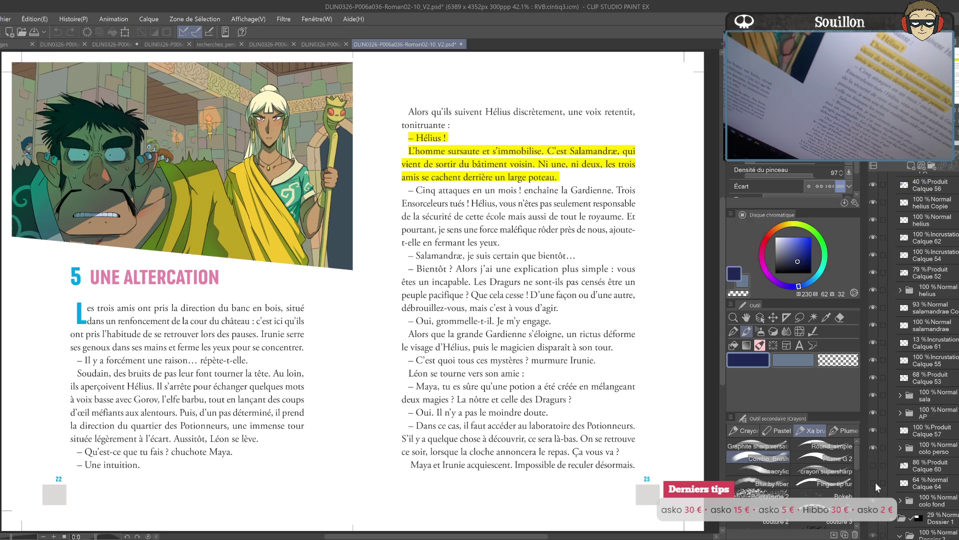
{"action": "scroll", "coordinate": [875, 482], "scroll_direction": "down", "scroll_amount": 5}
{"action": "left_click", "coordinate": [838, 360]}
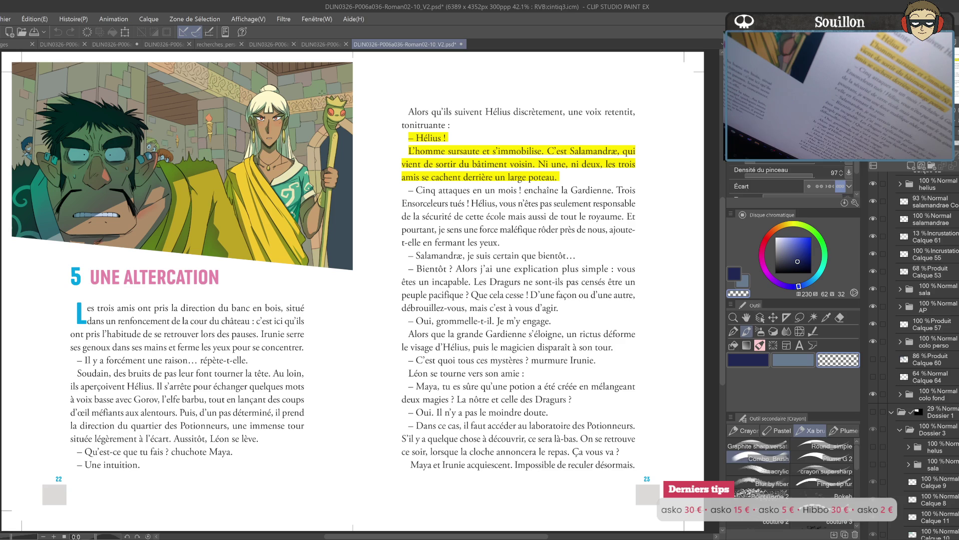
{"action": "key", "text": "o"}
{"action": "left_click", "coordinate": [349, 105]}
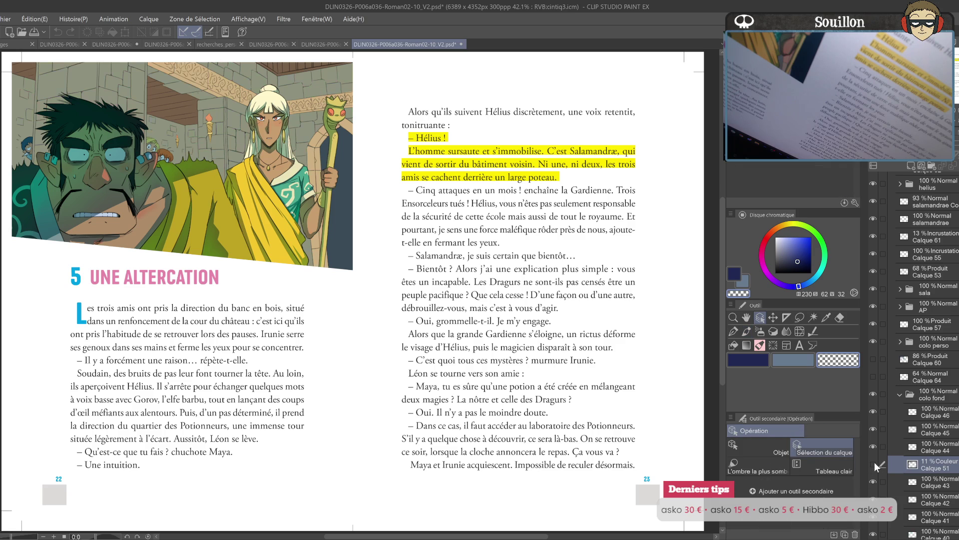
- Sample grey-green and tan from the book spread into the main and sub colours
{"action": "key", "text": "i"}
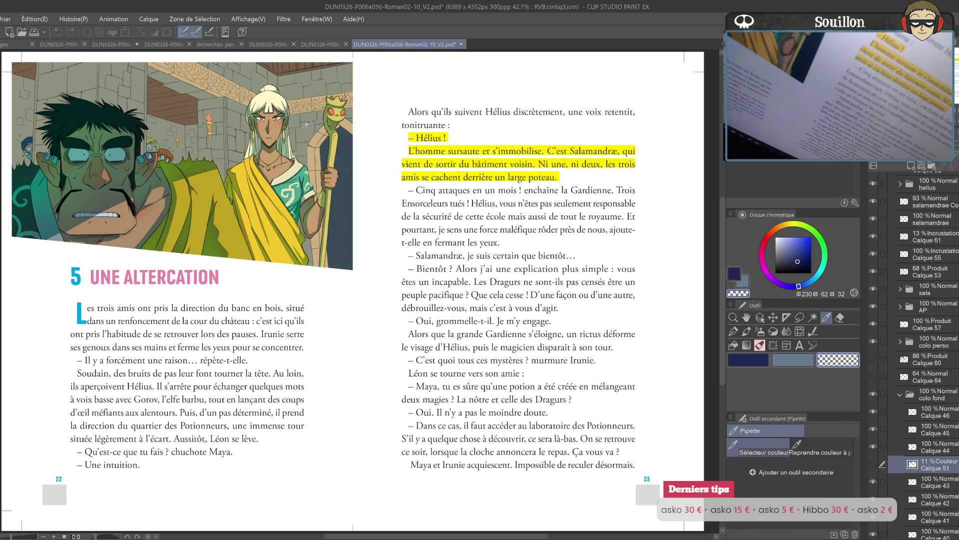
{"action": "left_click", "coordinate": [307, 130]}
{"action": "key", "text": "x"}
{"action": "left_click", "coordinate": [318, 144]}
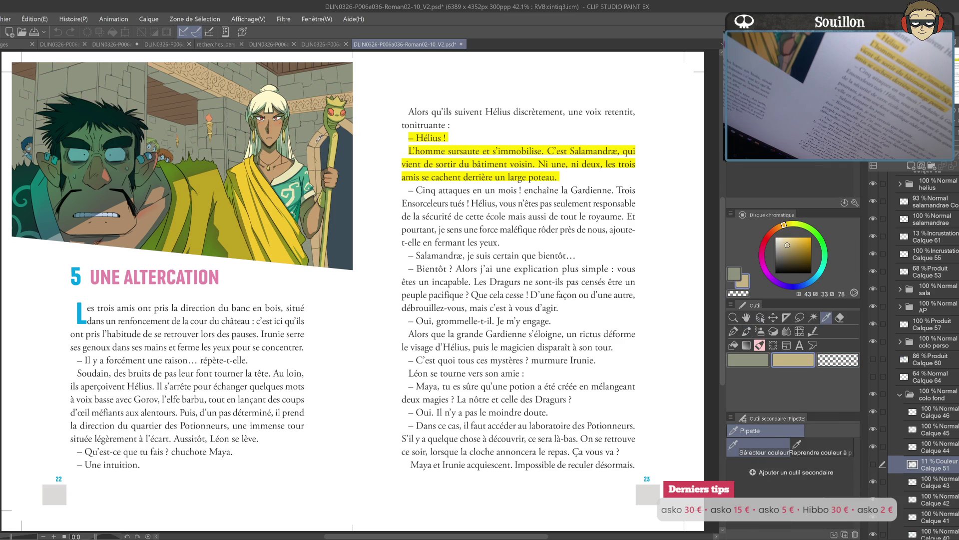
{"action": "left_click", "coordinate": [322, 45]}
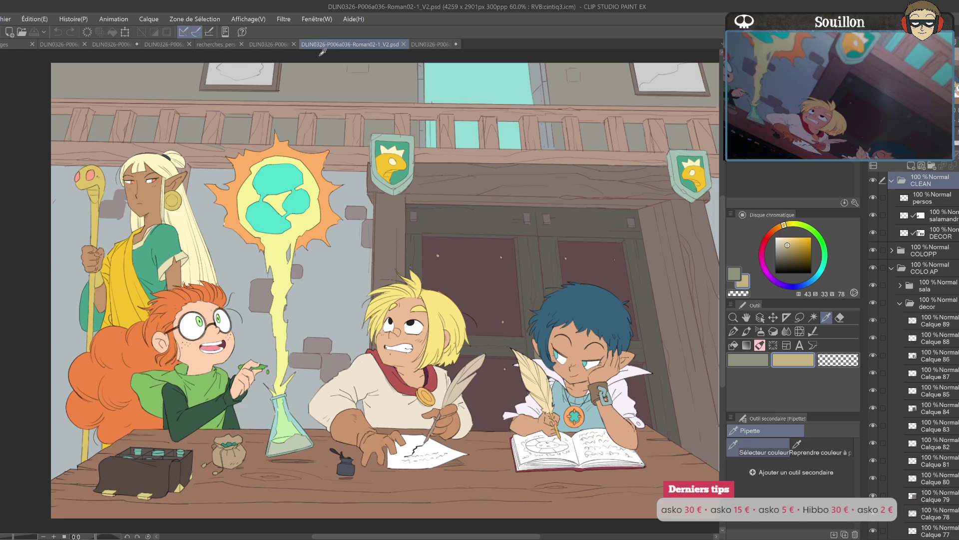
- Fill the Calque 73 wall background layer with the grey-green colour
{"action": "key", "text": "o"}
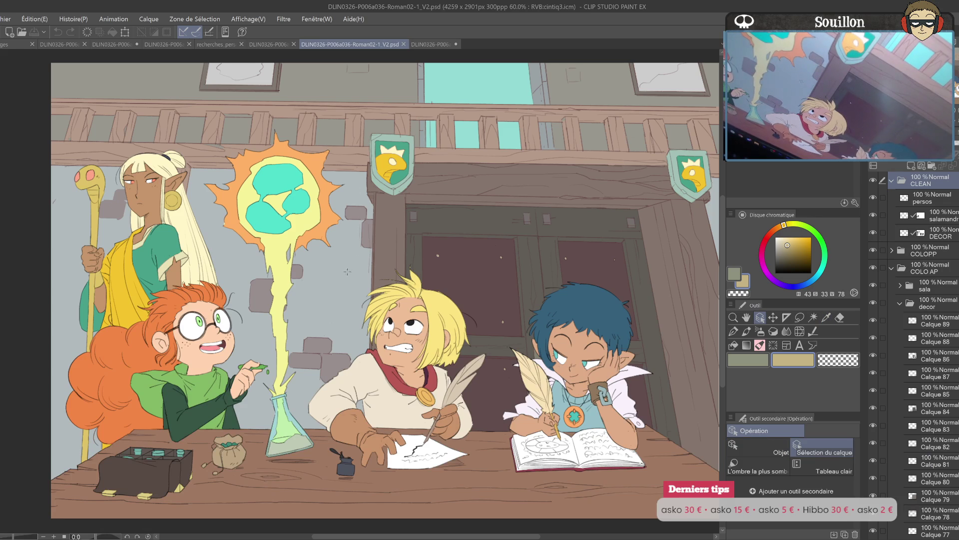
{"action": "left_click", "coordinate": [735, 275]}
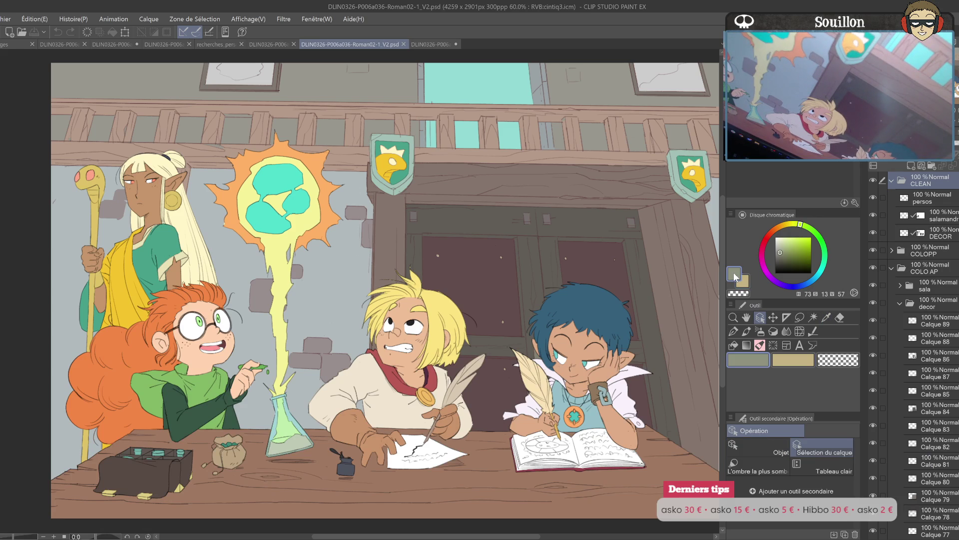
{"action": "left_click", "coordinate": [344, 259]}
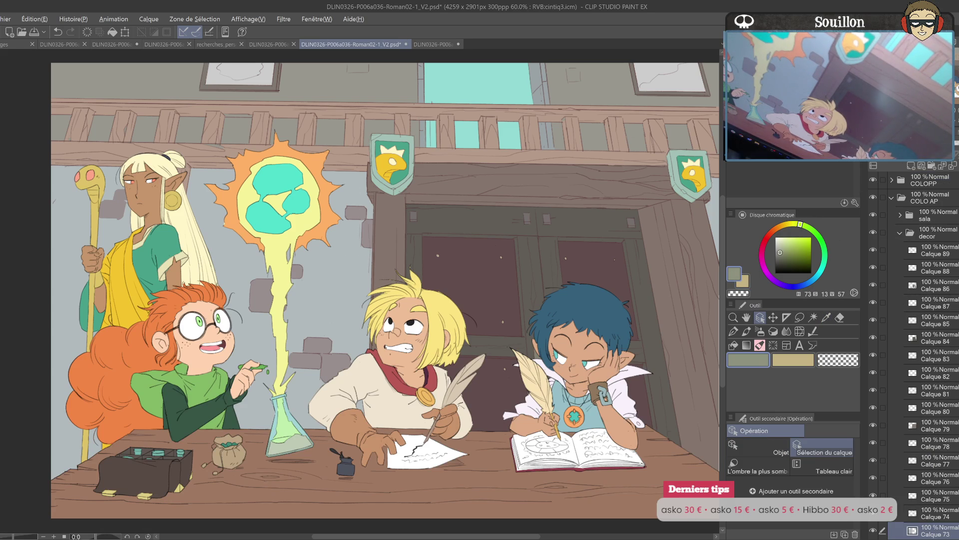
{"action": "key", "text": "alt+BackSpace"}
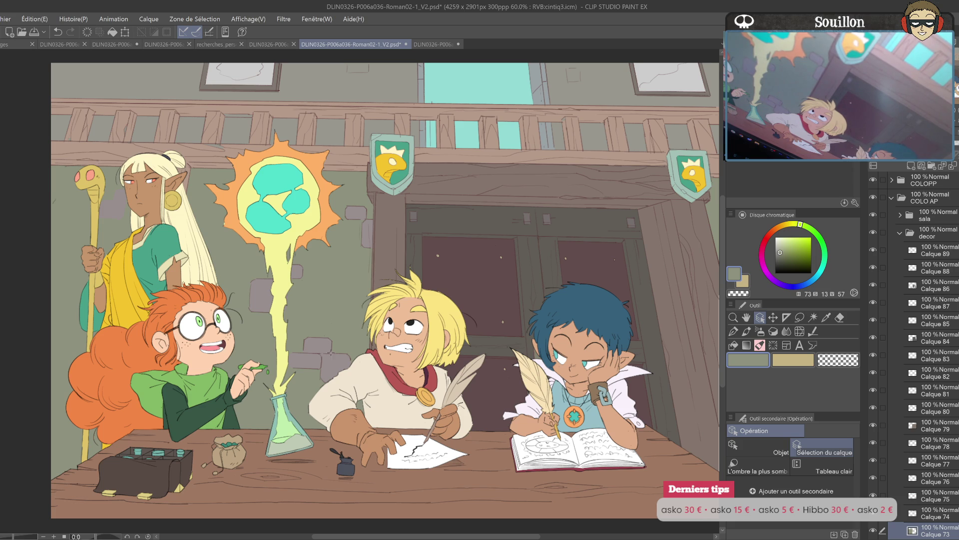
- Select layer Calque 74 and make the tan the active colour
{"action": "left_click", "coordinate": [421, 94]}
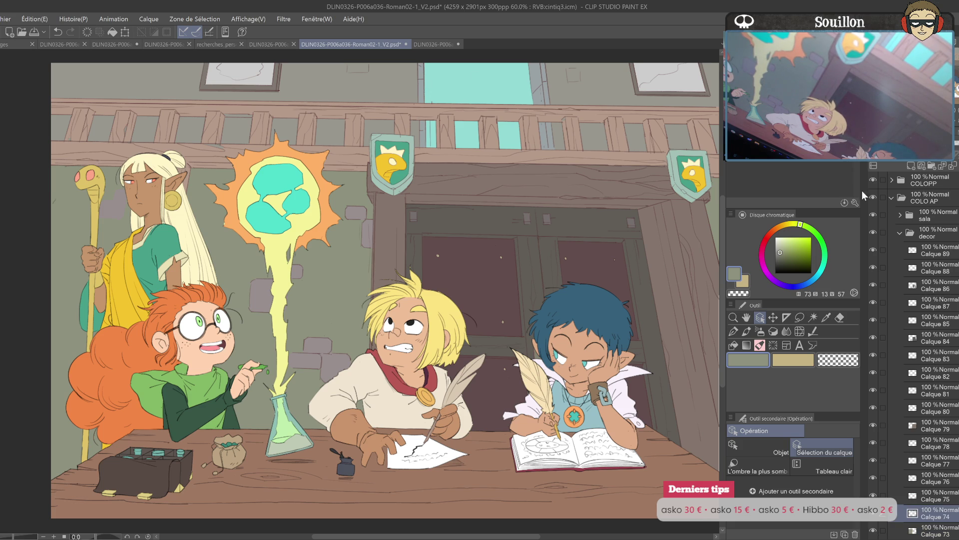
{"action": "left_click", "coordinate": [743, 281]}
{"action": "left_click", "coordinate": [540, 85]}
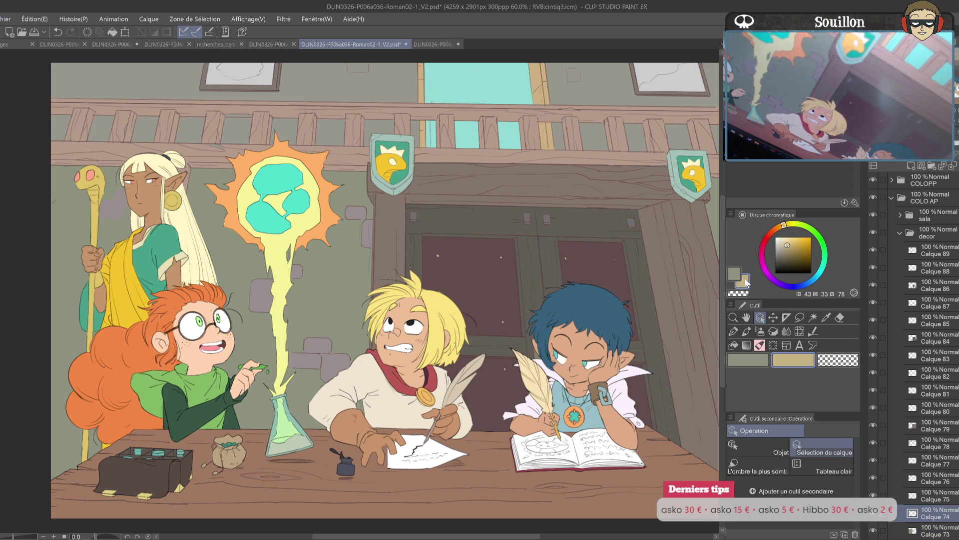
{"action": "left_click_drag", "start_coordinate": [485, 301], "coordinate": [424, 264]}
{"action": "scroll", "coordinate": [424, 264], "scroll_direction": "down", "scroll_amount": 3}
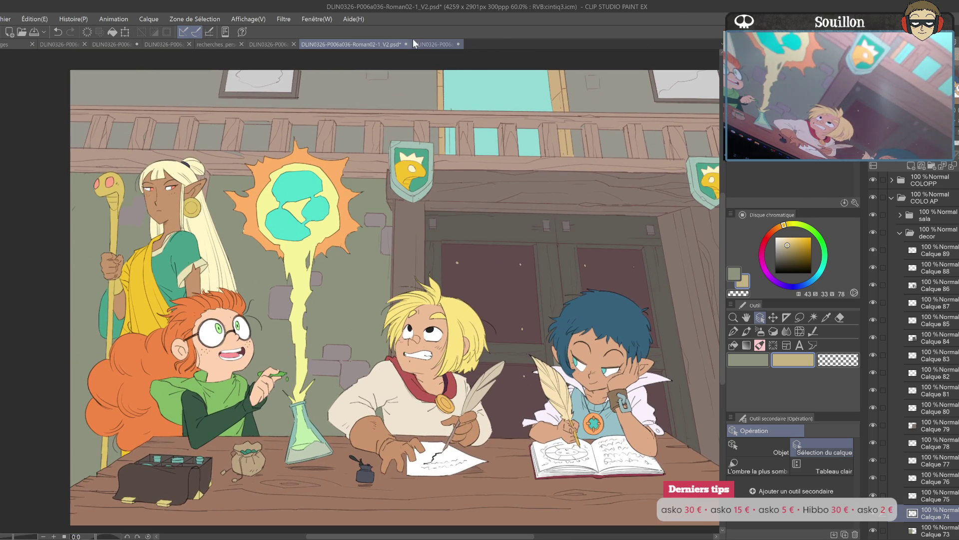
{"action": "left_click", "coordinate": [426, 45]}
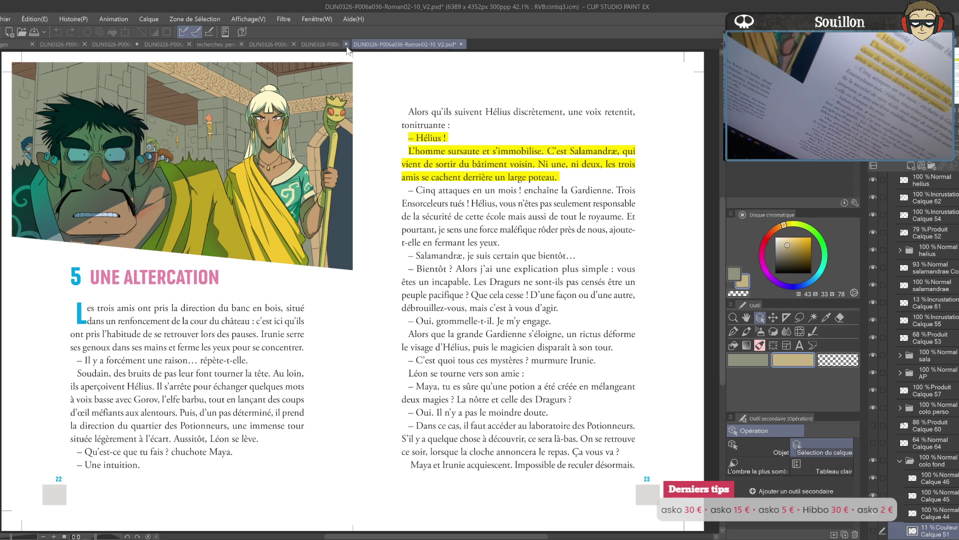
- Delete the Calque 89 layer from the magic-school illustration
{"action": "left_click", "coordinate": [321, 45]}
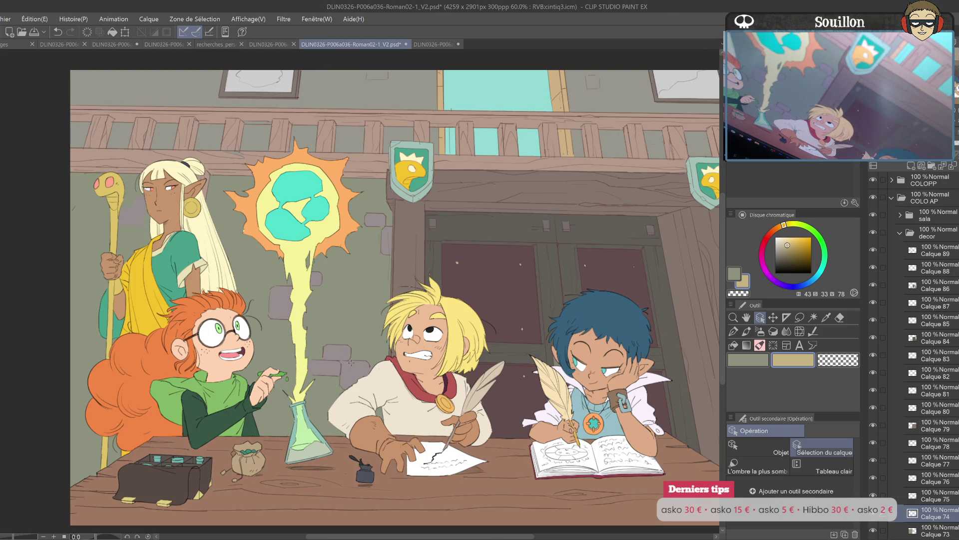
{"action": "left_click", "coordinate": [898, 257]}
{"action": "key", "text": "ctrl+e"}
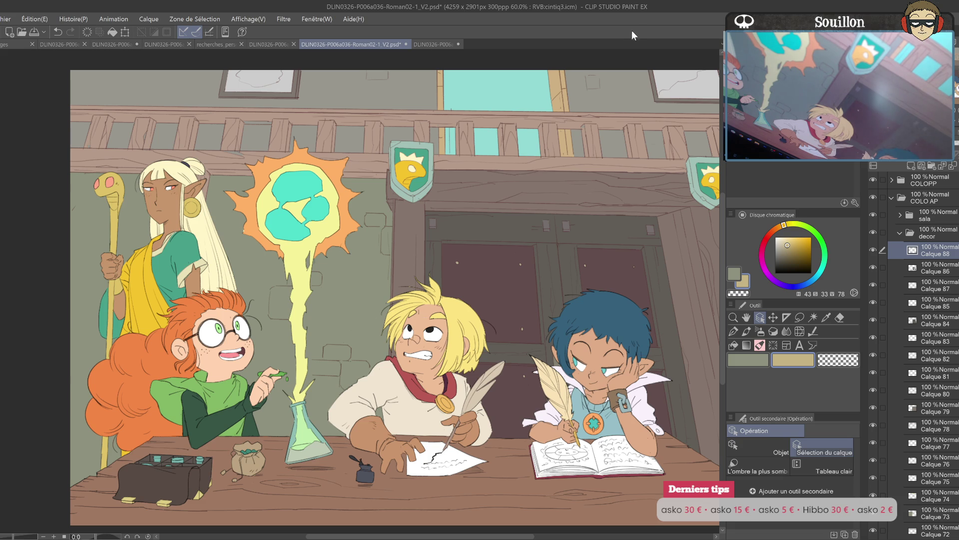
{"action": "left_click_drag", "start_coordinate": [645, 187], "coordinate": [583, 281]}
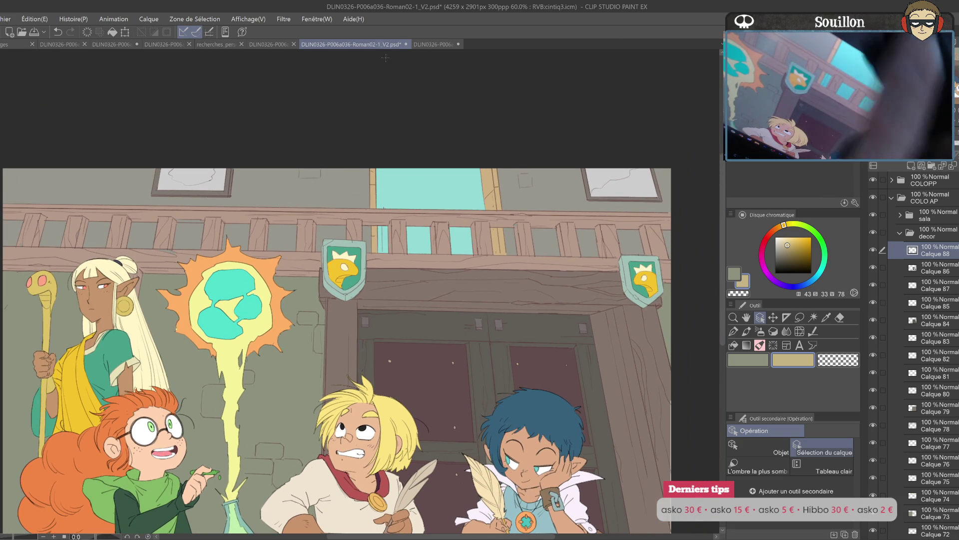
- Bring dark navy from the book spread and fill the window layer Calque 75
{"action": "left_click", "coordinate": [434, 45]}
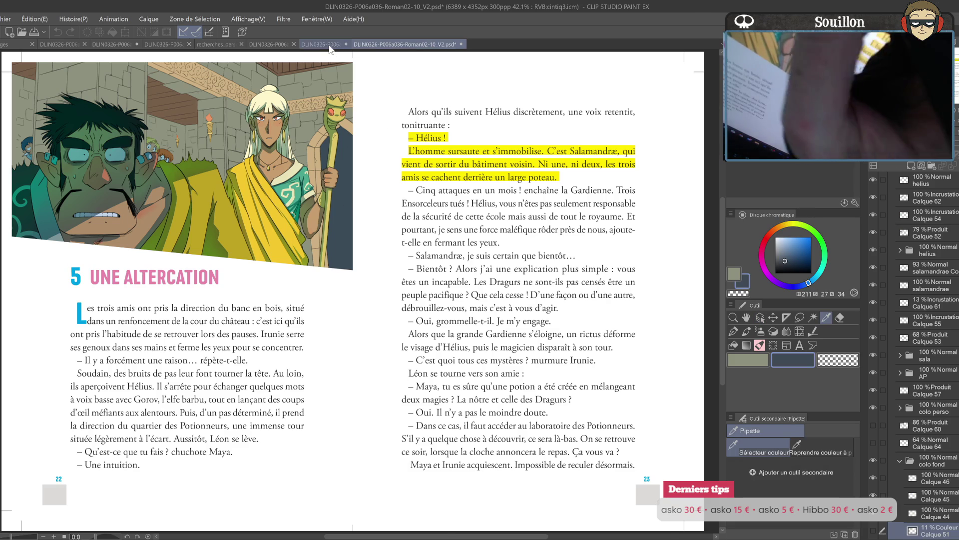
{"action": "left_click", "coordinate": [322, 45]}
{"action": "left_click", "coordinate": [462, 190]}
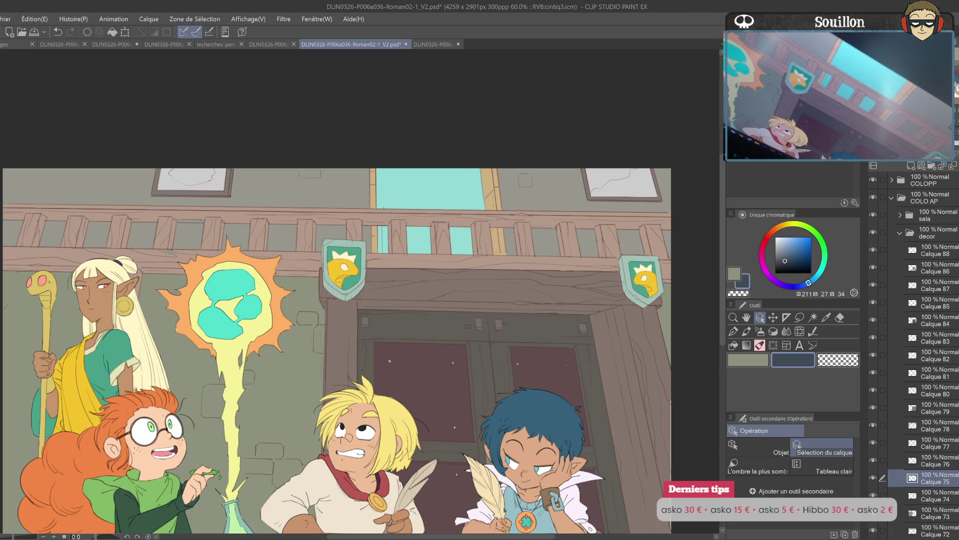
{"action": "mouse_move", "coordinate": [610, 392]}
{"action": "left_mouse_down"}
{"action": "mouse_move", "coordinate": [620, 361]}
{"action": "mouse_move", "coordinate": [670, 341]}
{"action": "mouse_move", "coordinate": [684, 301]}
{"action": "left_mouse_up"}
- Confirm the dark navy colour adjustment on the windows
{"action": "left_click_drag", "start_coordinate": [380, 299], "coordinate": [345, 253]}
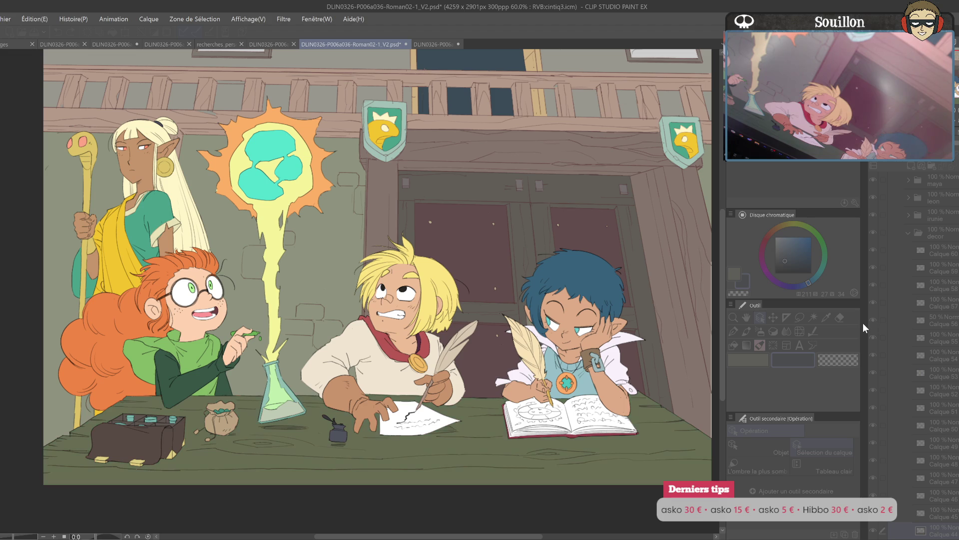
{"action": "key", "text": "Return"}
{"action": "left_click_drag", "start_coordinate": [640, 332], "coordinate": [582, 420]}
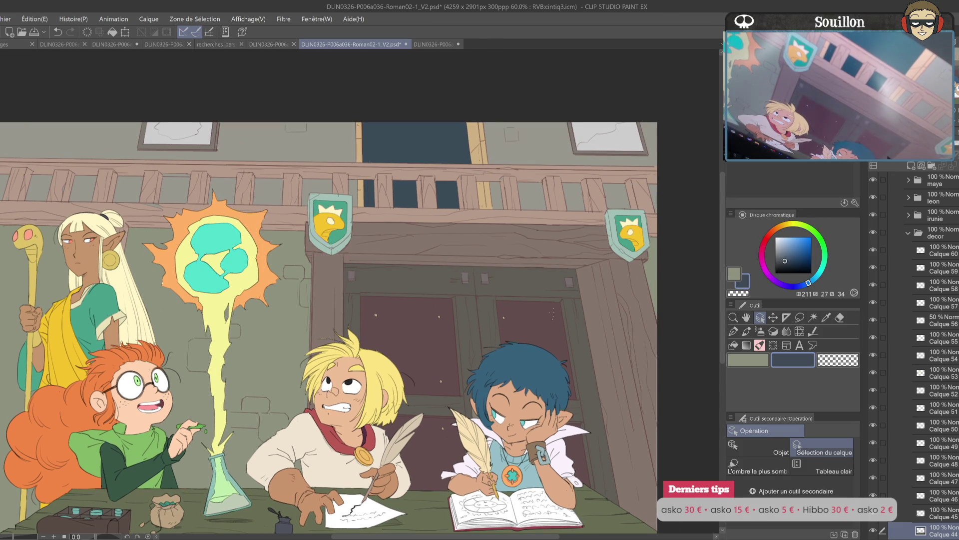
- Shift decor layer Calque 86 to muted olive via Hue/Saturation, then duplicate the persos layer
{"action": "left_click", "coordinate": [581, 419]}
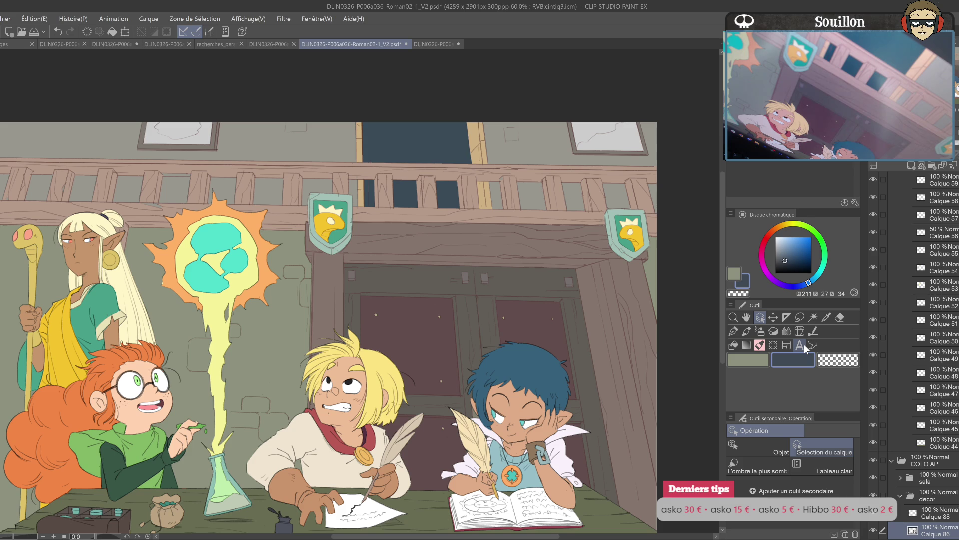
{"action": "key", "text": "ctrl+u"}
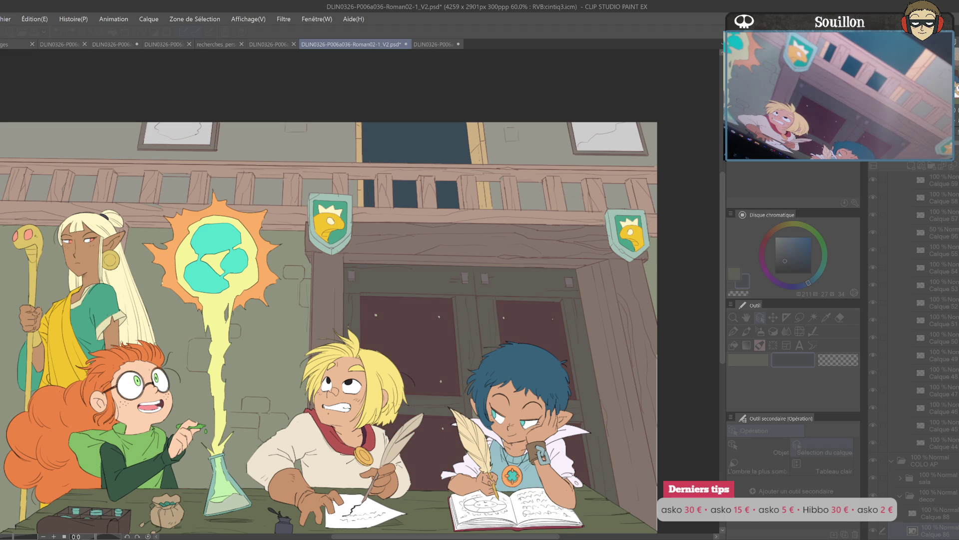
{"action": "key", "text": "Return"}
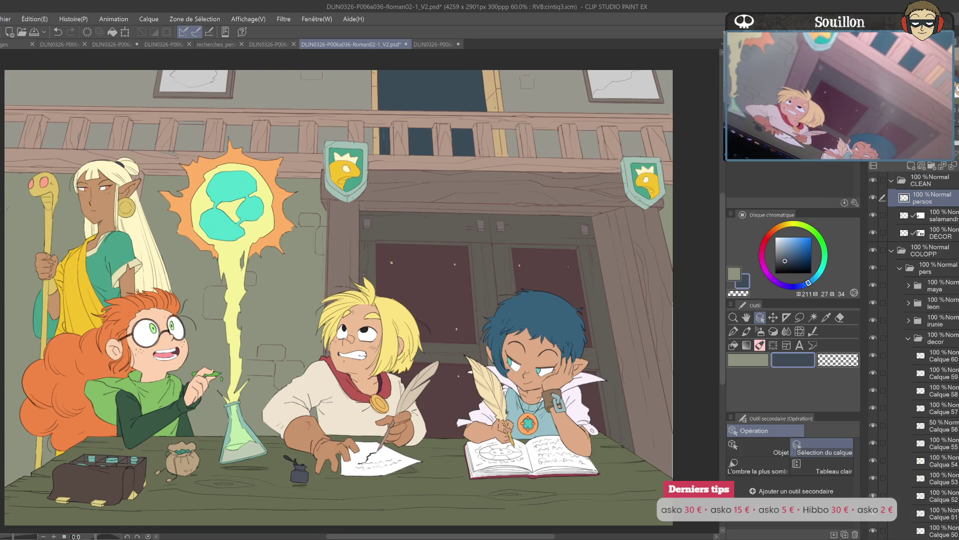
{"action": "key", "text": "ctrl+j"}
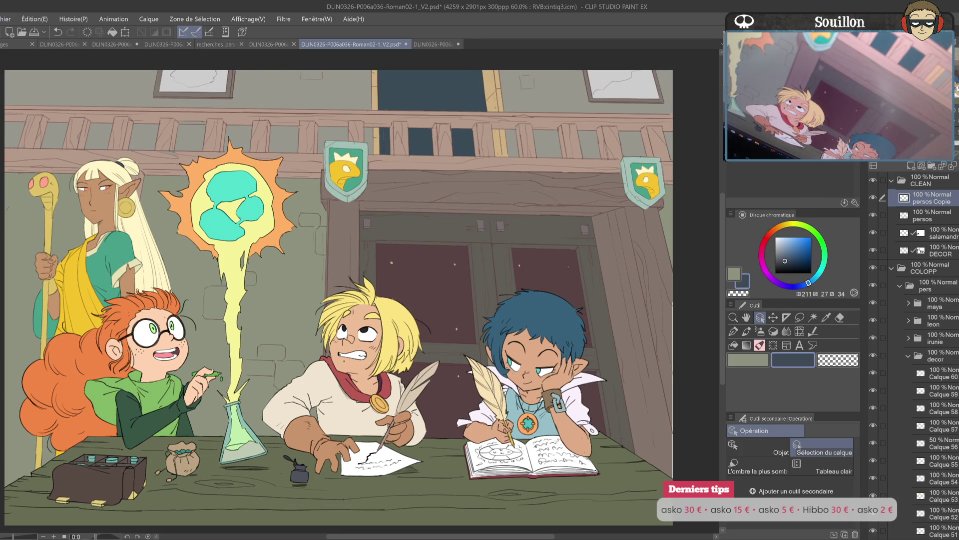
- Set the persos Copie layer to 77% opacity and the salamandre layer to 69%
{"action": "left_click_drag", "start_coordinate": [582, 357], "coordinate": [598, 379]}
{"action": "left_click", "coordinate": [942, 152]}
{"action": "scroll", "coordinate": [598, 347], "scroll_direction": "up", "scroll_amount": 3}
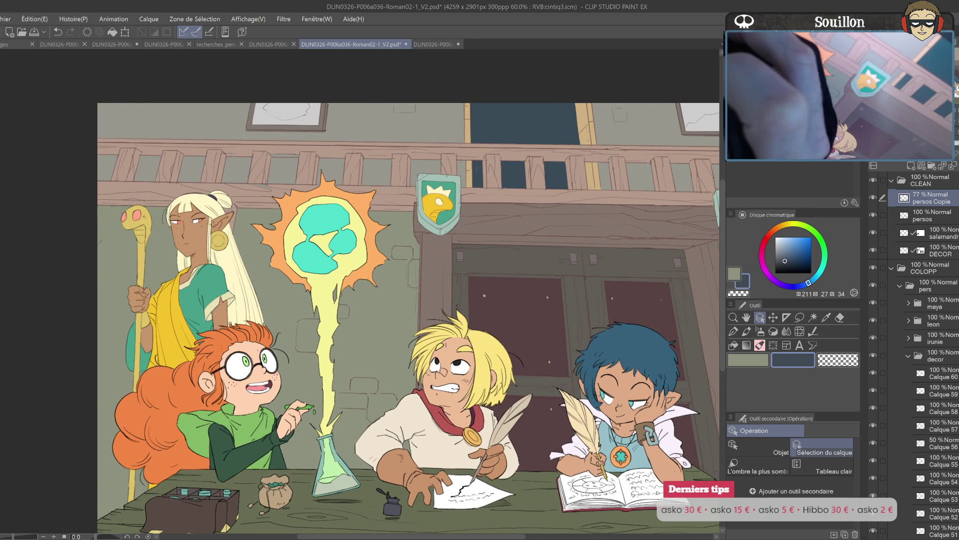
{"action": "left_click", "coordinate": [582, 259]}
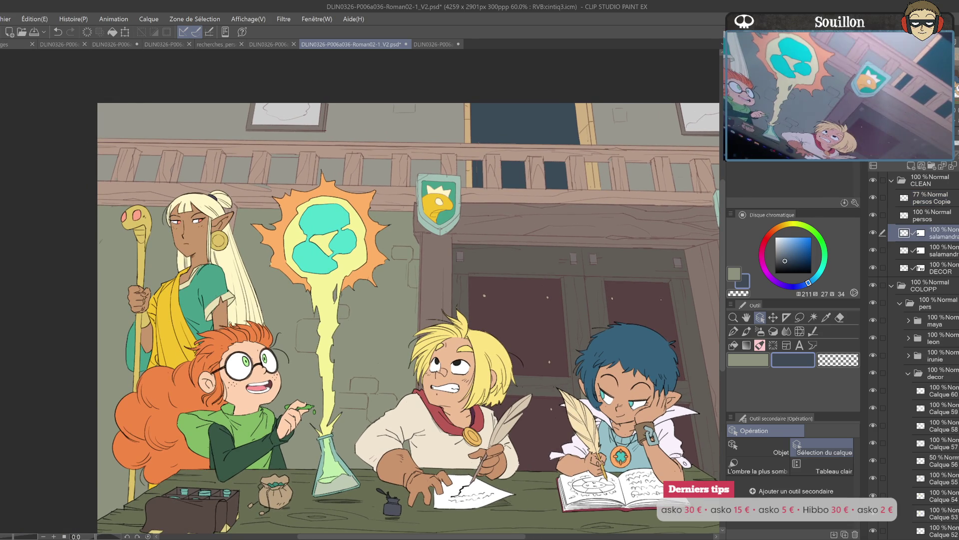
{"action": "left_click", "coordinate": [956, 151]}
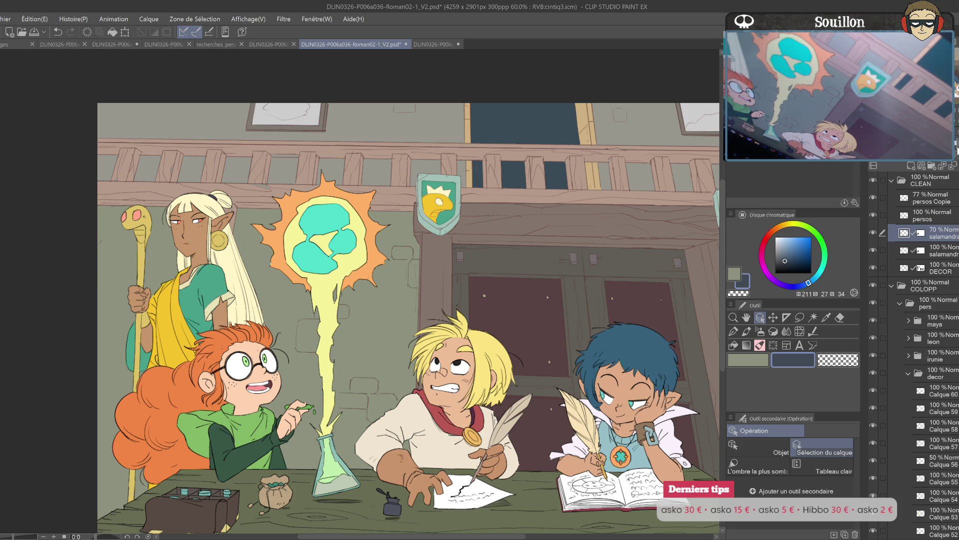
- Pan across the classroom illustration and switch to the book spread document
{"action": "left_click_drag", "start_coordinate": [605, 364], "coordinate": [515, 355]}
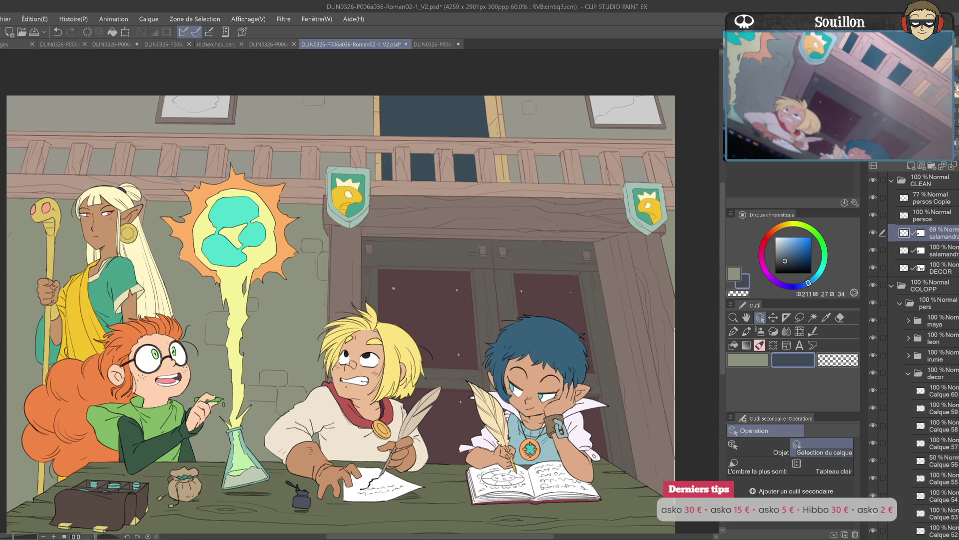
{"action": "left_click_drag", "start_coordinate": [536, 323], "coordinate": [537, 344]}
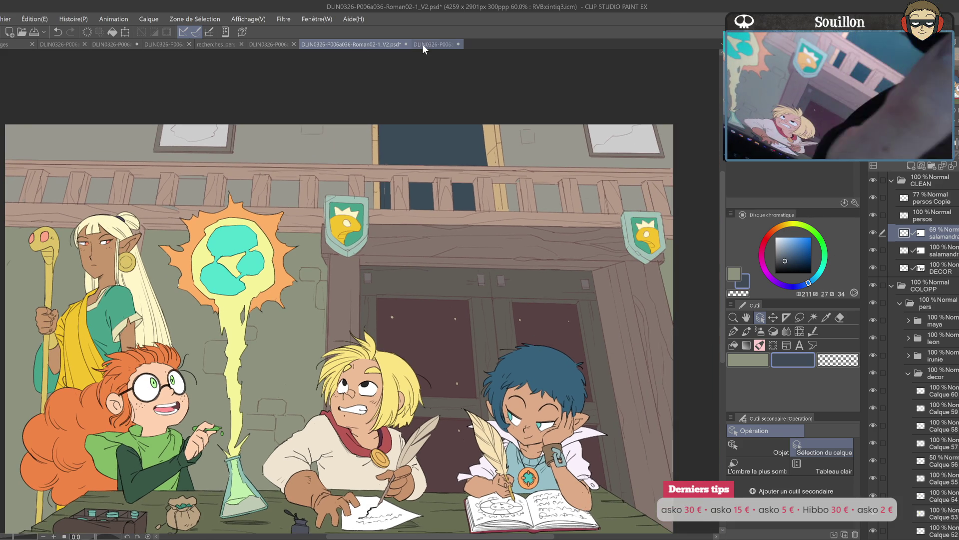
{"action": "left_click", "coordinate": [430, 44]}
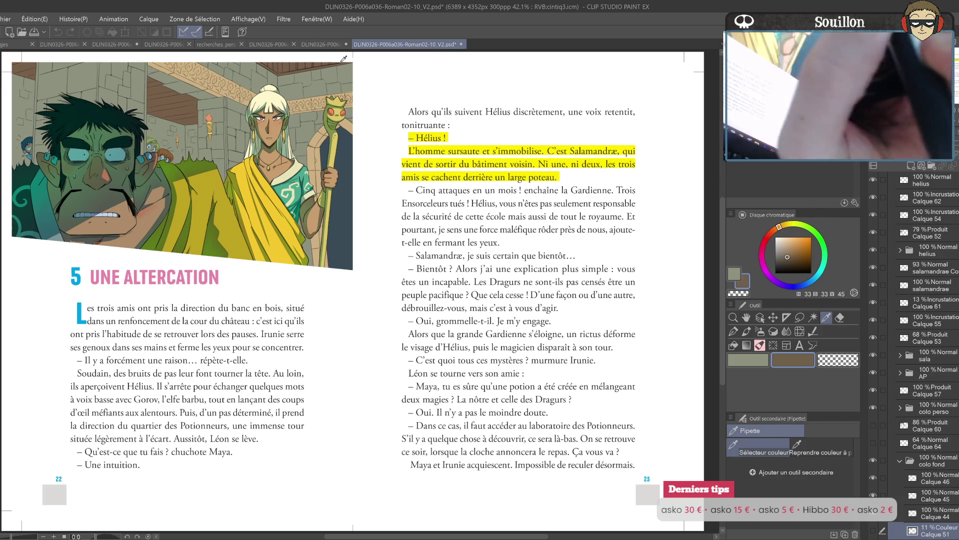
- Fill decor layers Calque 78 and Calque 79 with dark brown to deepen the railing, beam and doorframe
{"action": "left_click", "coordinate": [320, 44]}
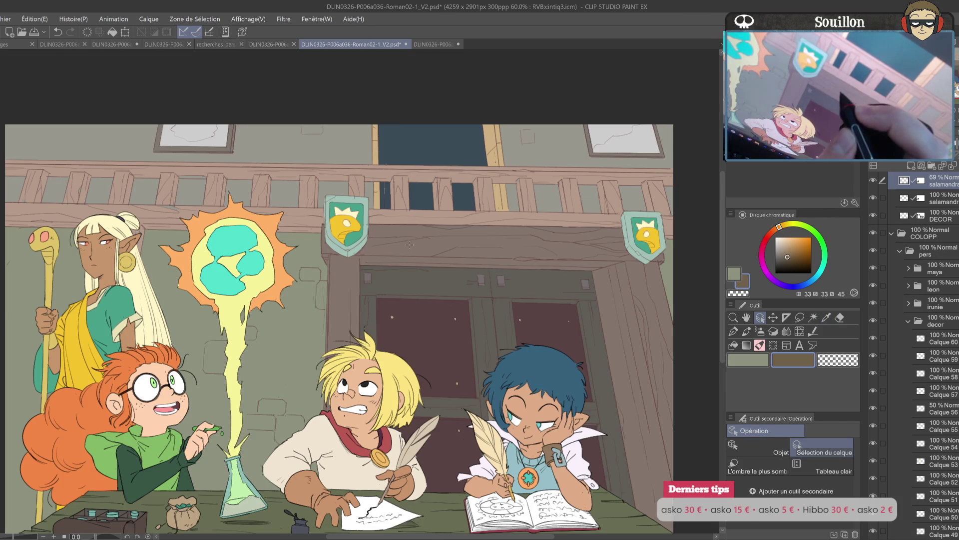
{"action": "left_click", "coordinate": [403, 217]}
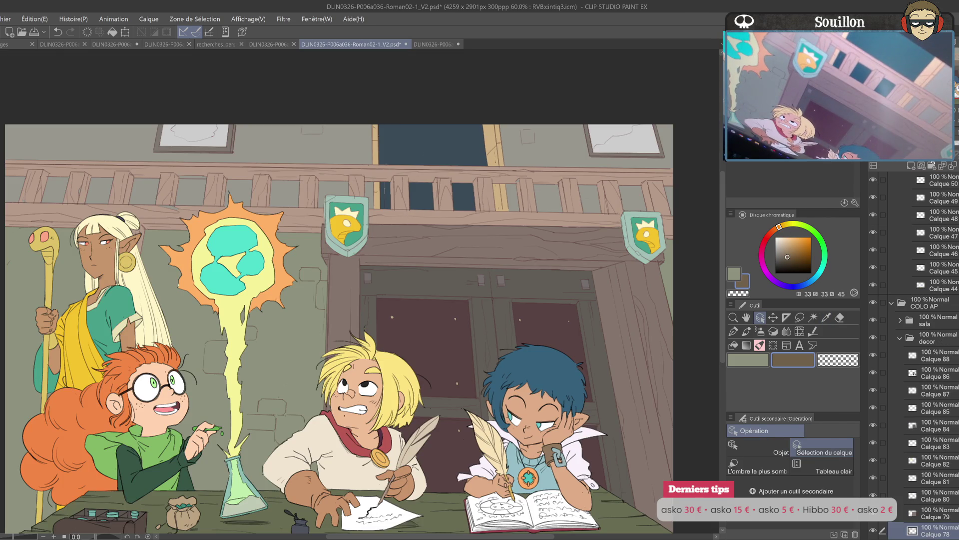
{"action": "key", "text": "alt+BackSpace"}
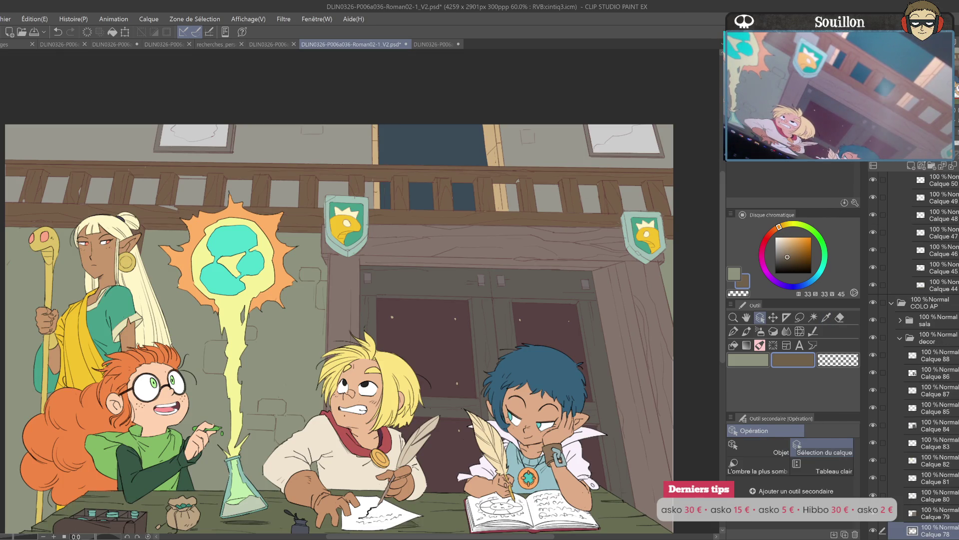
{"action": "left_click", "coordinate": [522, 240]}
{"action": "key", "text": "alt+BackSpace"}
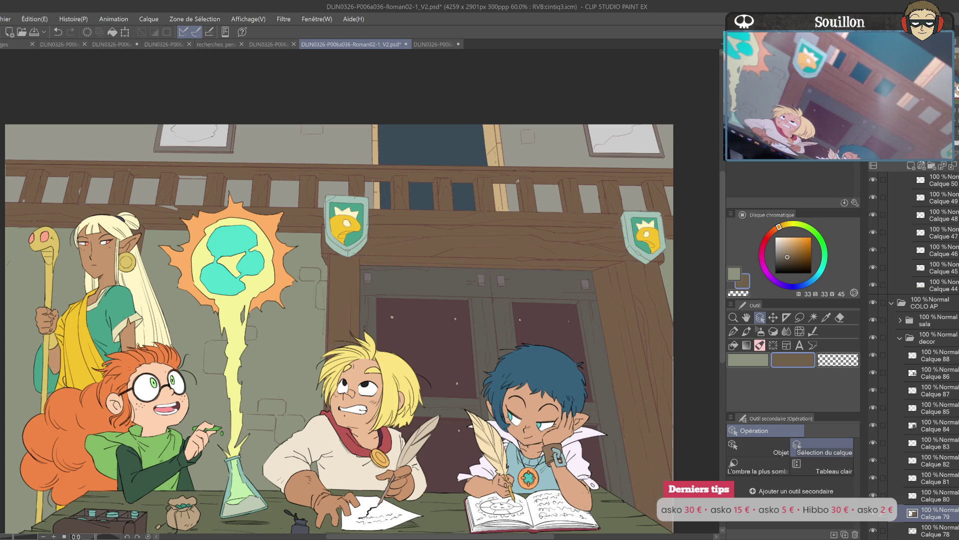
- Select the Calque 84 decor layer and save the file
{"action": "left_click_drag", "start_coordinate": [591, 318], "coordinate": [552, 239]}
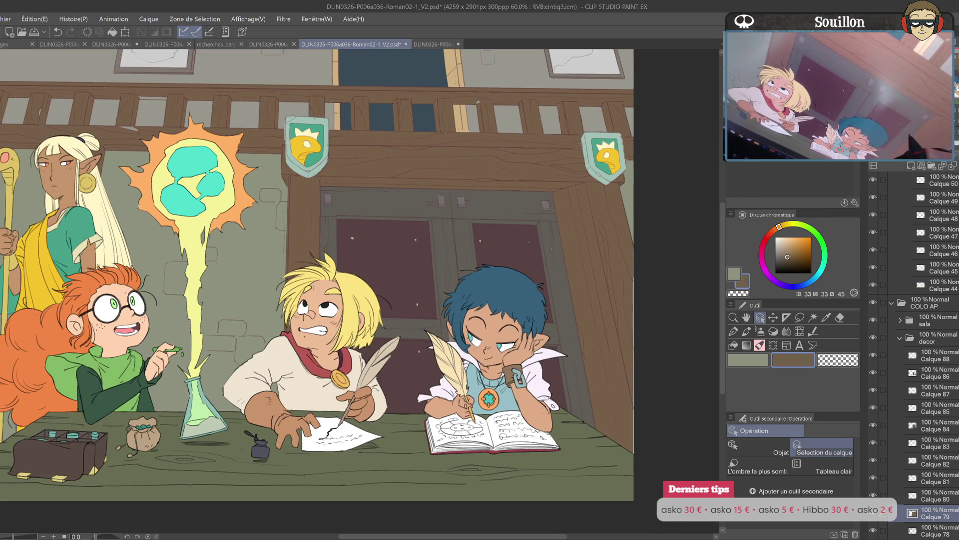
{"action": "left_click", "coordinate": [552, 239]}
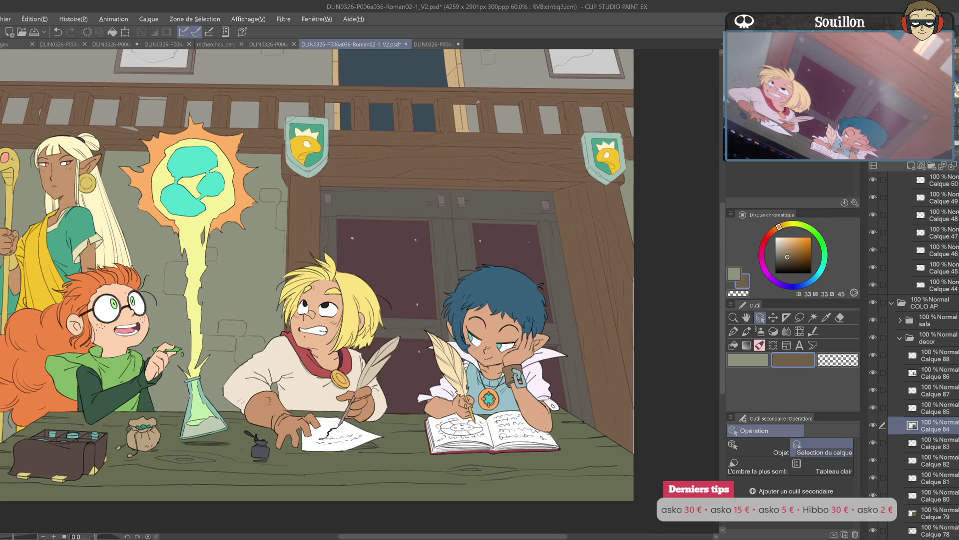
{"action": "key", "text": "ctrl+s"}
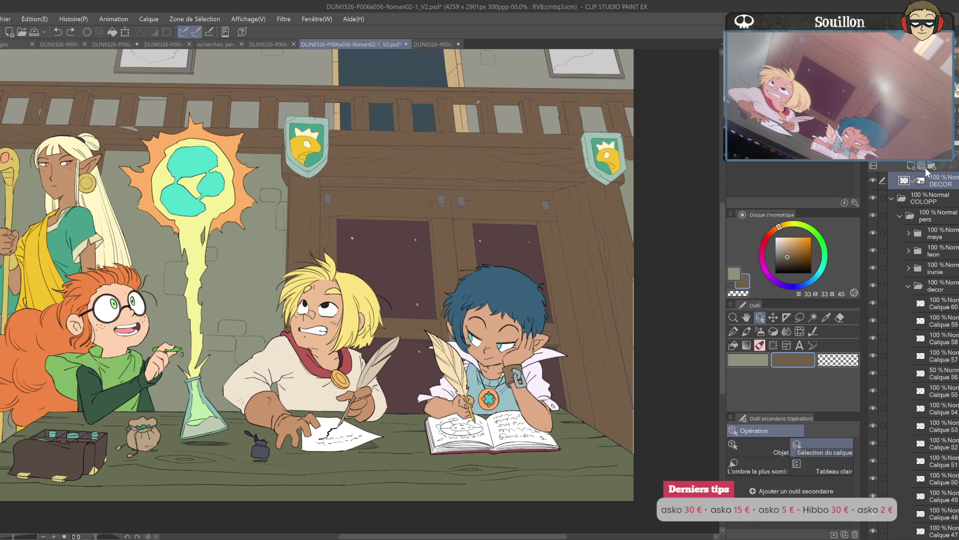
- Pick black and lower the DECOR layer's opacity to 79%
{"action": "scroll", "coordinate": [915, 300], "scroll_direction": "up", "scroll_amount": 3}
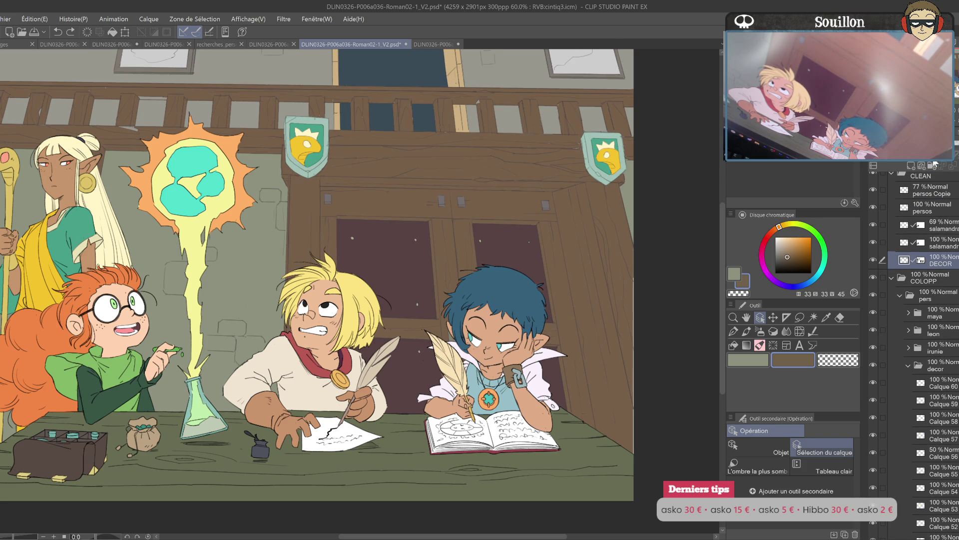
{"action": "left_click_drag", "start_coordinate": [799, 240], "coordinate": [775, 273]}
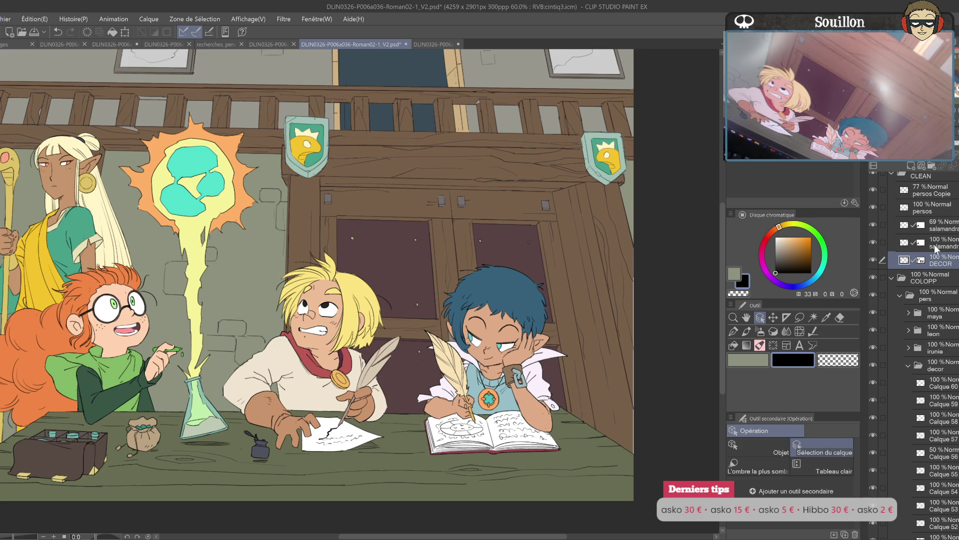
{"action": "left_click_drag", "start_coordinate": [956, 147], "coordinate": [956, 148]}
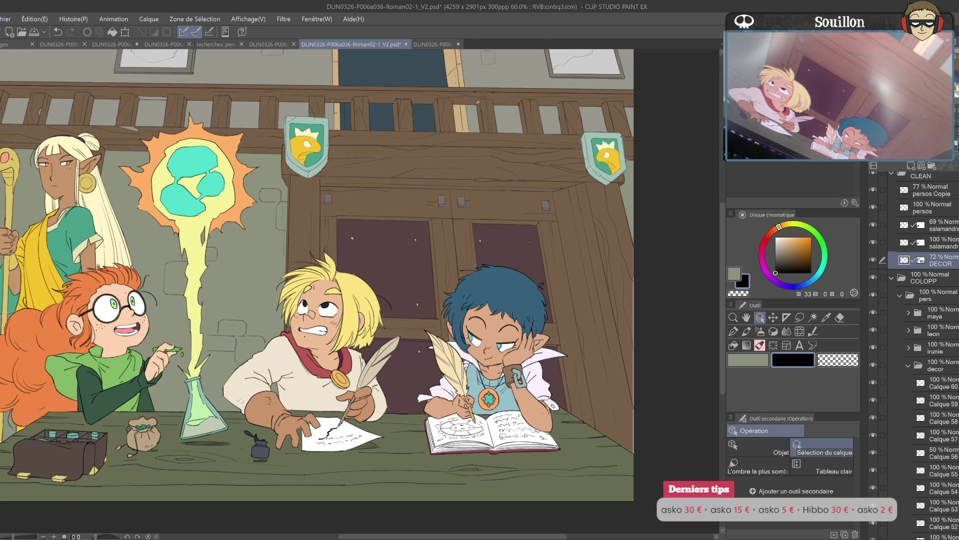
{"action": "mouse_move", "coordinate": [481, 379]}
{"action": "left_mouse_down"}
{"action": "mouse_move", "coordinate": [623, 362]}
{"action": "mouse_move", "coordinate": [608, 367]}
{"action": "left_mouse_up"}
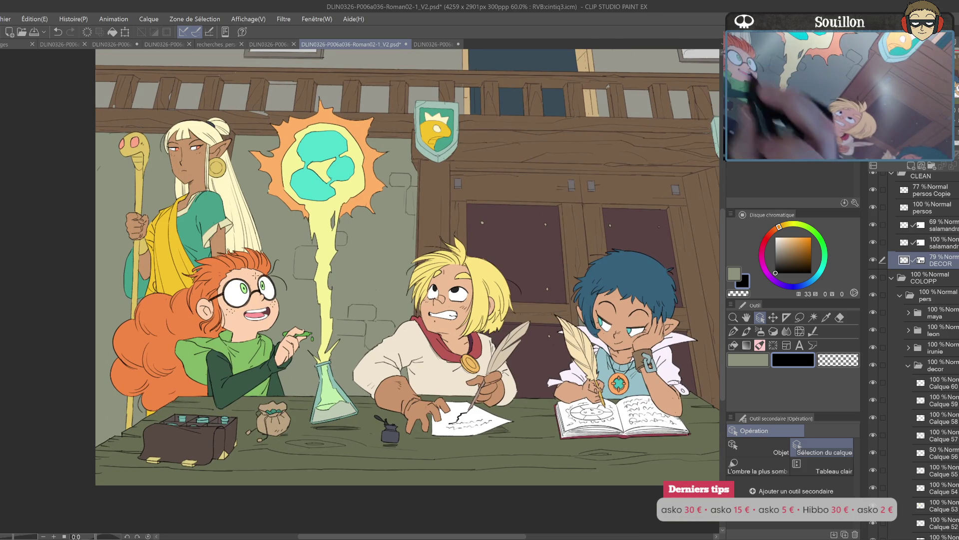
- Expand the maya folder and toggle the persos layers to compare the characters' overlay
{"action": "left_click", "coordinate": [690, 265], "text": "ctrl+shift"}
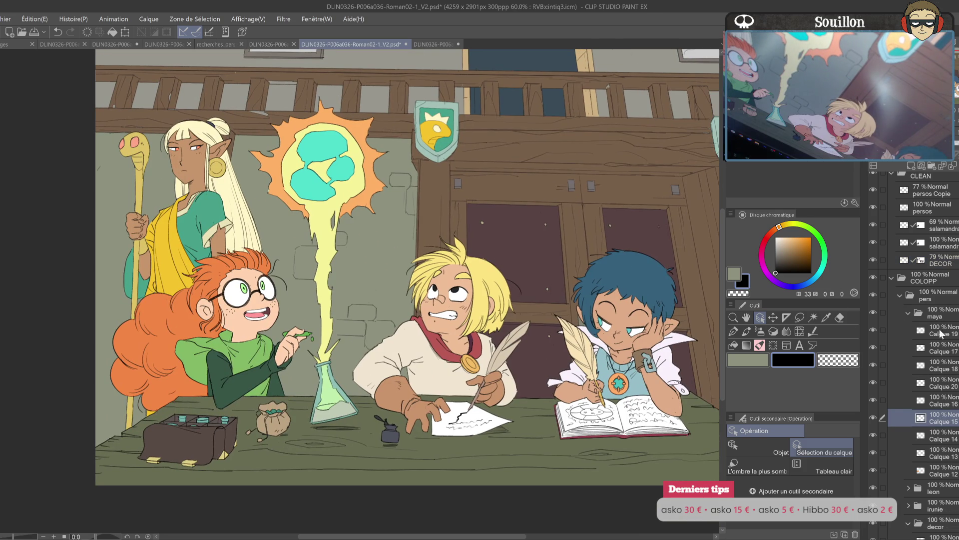
{"action": "left_click", "coordinate": [915, 190]}
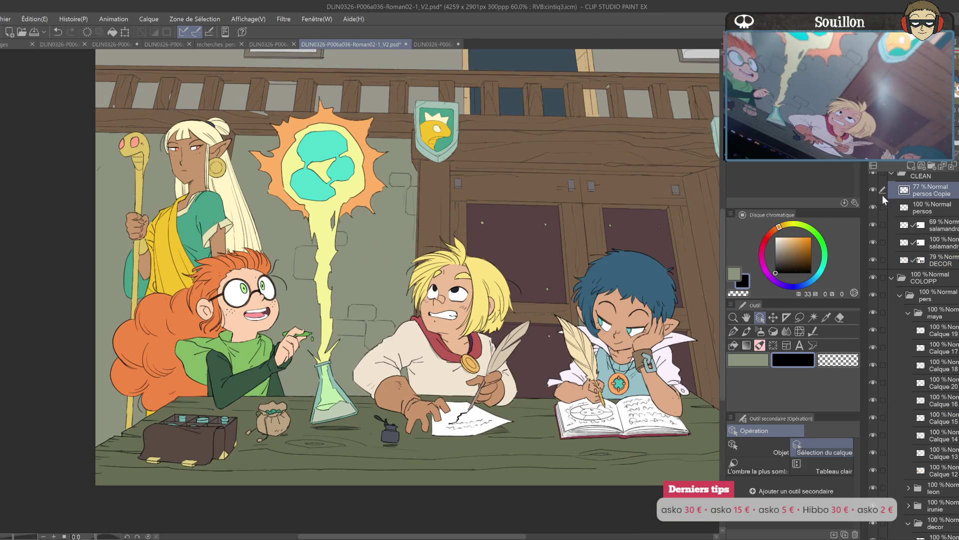
{"action": "left_click", "coordinate": [873, 207]}
{"action": "left_click", "coordinate": [873, 206]}
{"action": "left_click", "coordinate": [925, 208]}
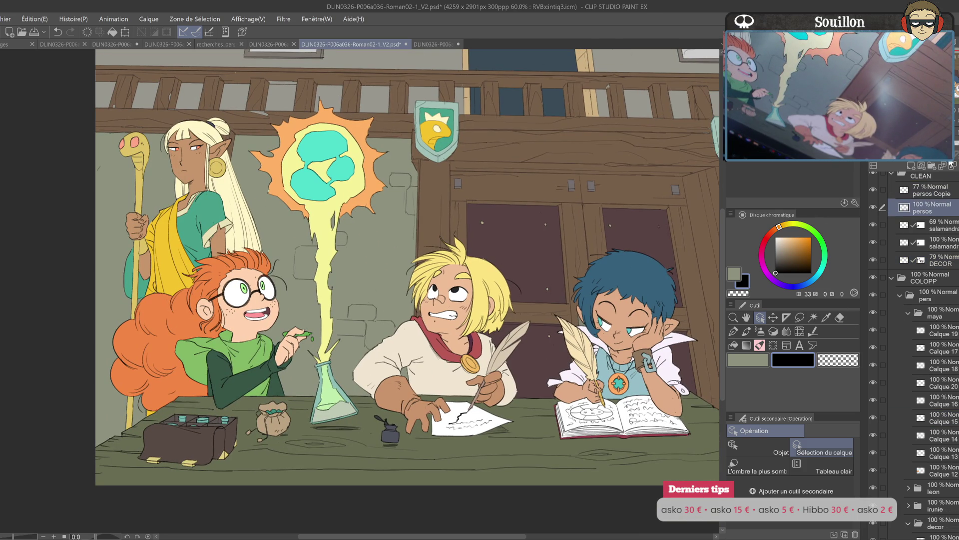
- Zoom in and draw a small dark pen stroke on the red-haired kid's glasses
{"action": "key", "text": "ctrl+plus"}
{"action": "key", "text": "p"}
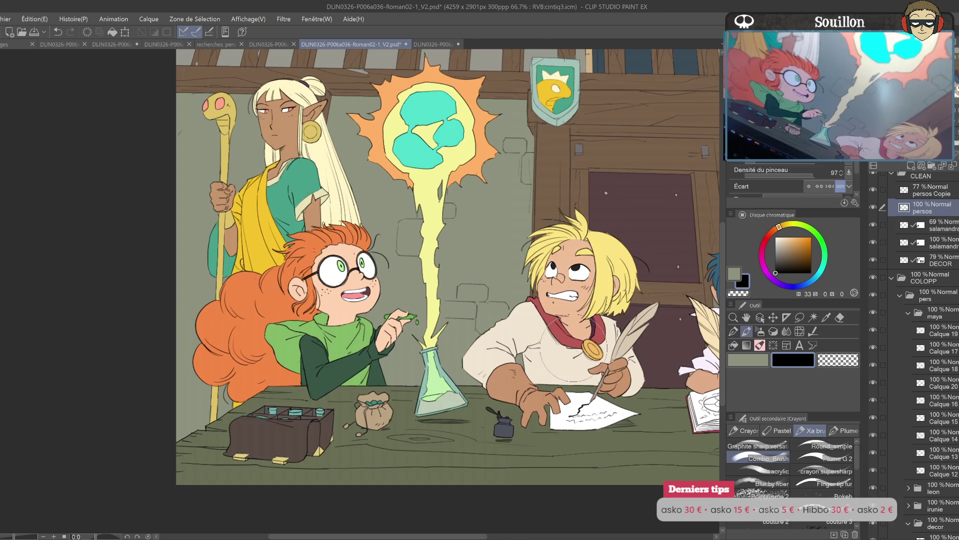
{"action": "left_click_drag", "start_coordinate": [420, 274], "coordinate": [536, 310]}
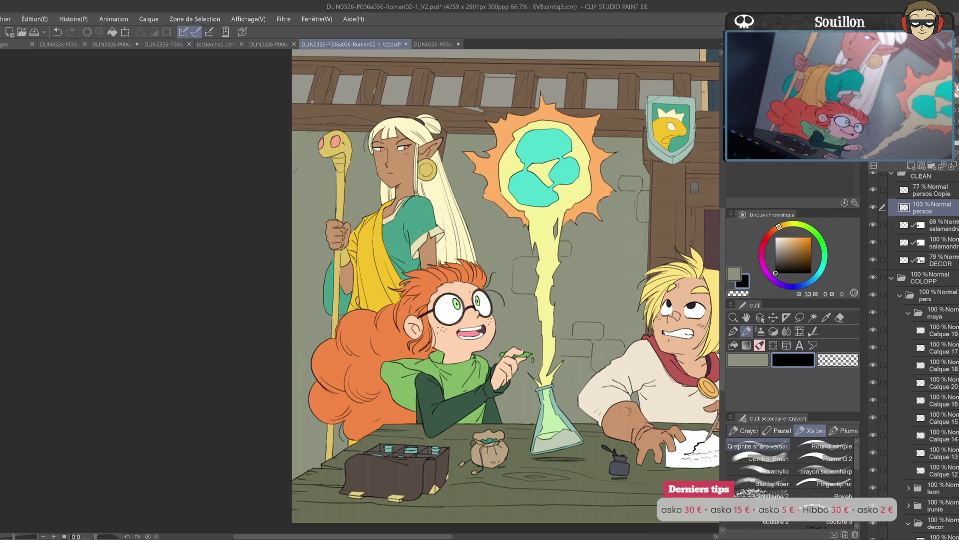
{"action": "left_click_drag", "start_coordinate": [433, 299], "coordinate": [453, 285]}
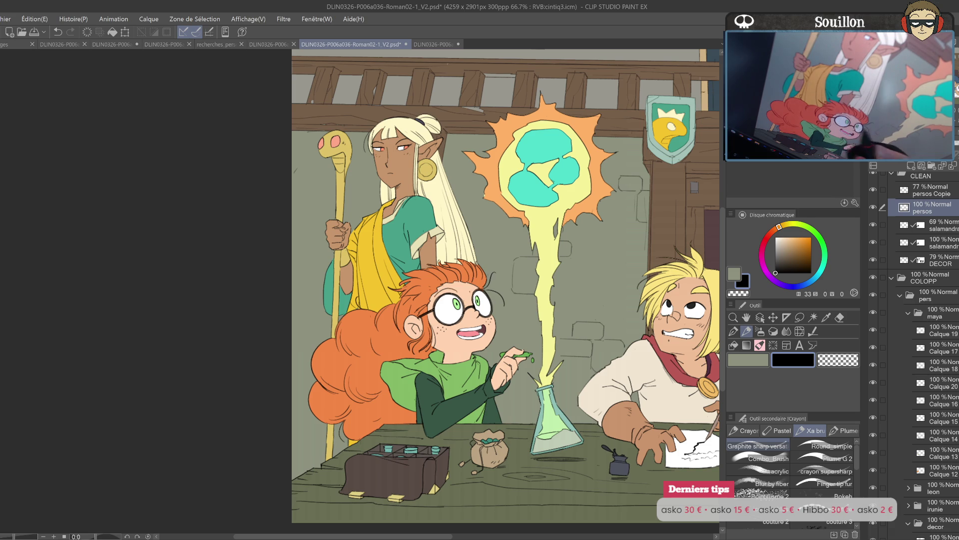
- Flip the canvas horizontally to check the drawing and pick a light cream colour
{"action": "key", "text": "h"}
{"action": "left_click_drag", "start_coordinate": [250, 270], "coordinate": [555, 270]}
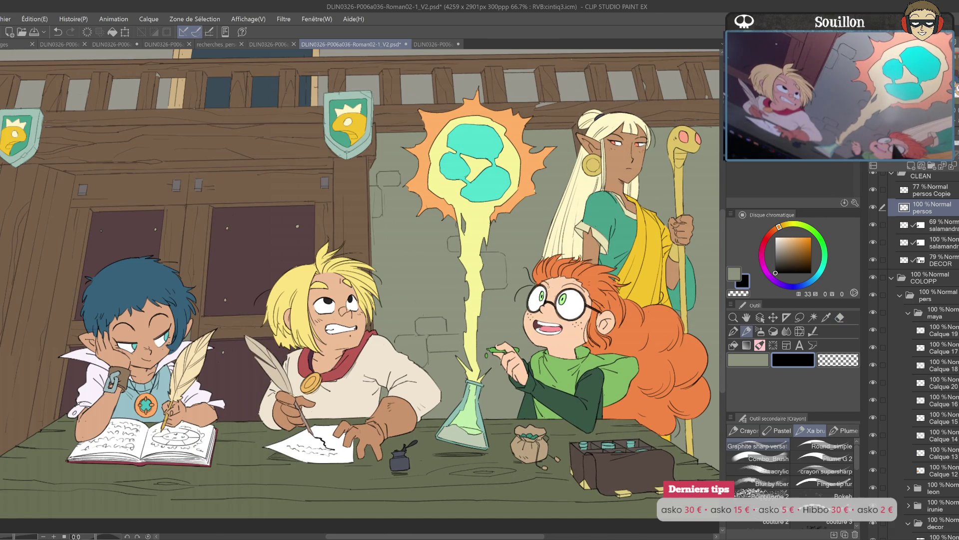
{"action": "scroll", "coordinate": [626, 325], "scroll_direction": "down", "scroll_amount": 2}
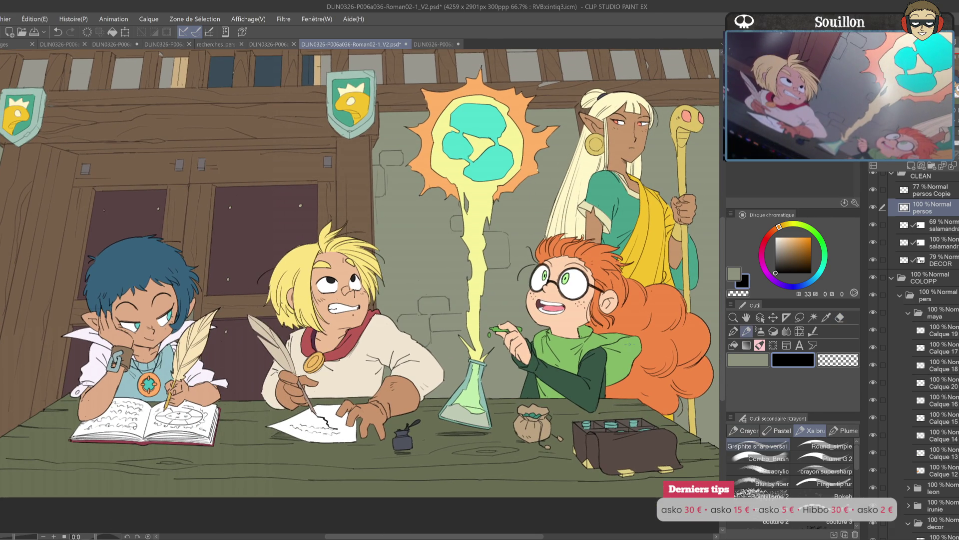
{"action": "left_click_drag", "start_coordinate": [613, 359], "coordinate": [715, 359]}
{"action": "key", "text": "o"}
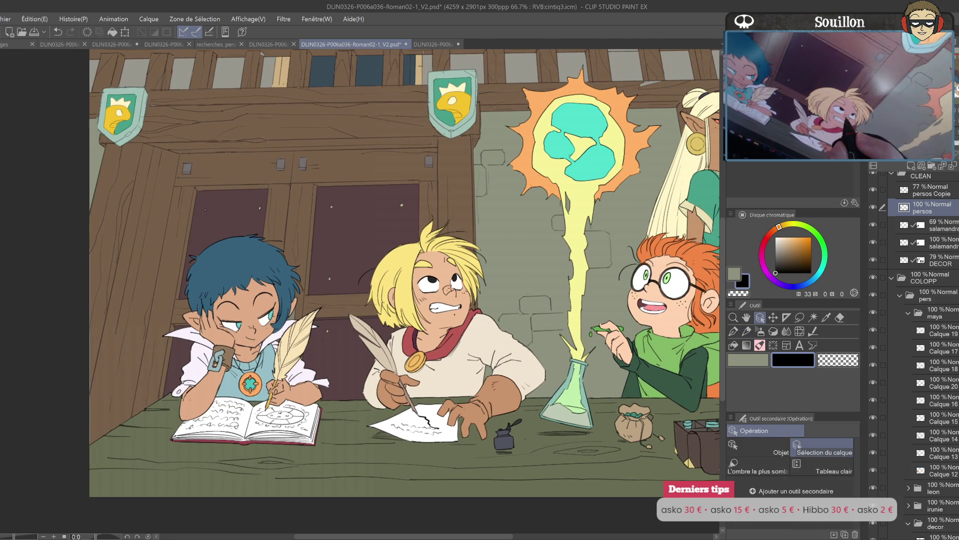
{"action": "left_click", "coordinate": [785, 225]}
{"action": "left_click", "coordinate": [778, 236]}
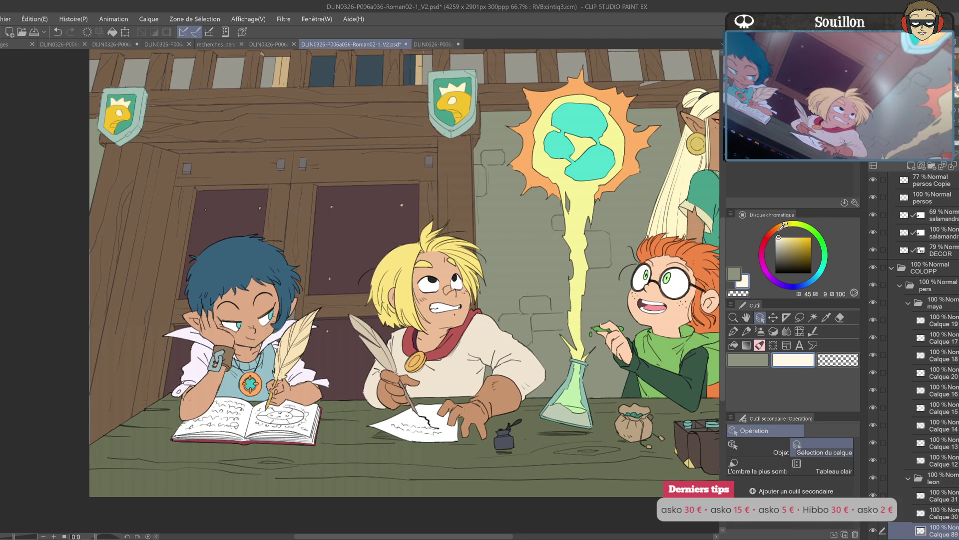
- Select the blond kid's layer and pick a red drawing colour
{"action": "left_click", "coordinate": [747, 331]}
{"action": "left_click_drag", "start_coordinate": [446, 285], "coordinate": [556, 310]}
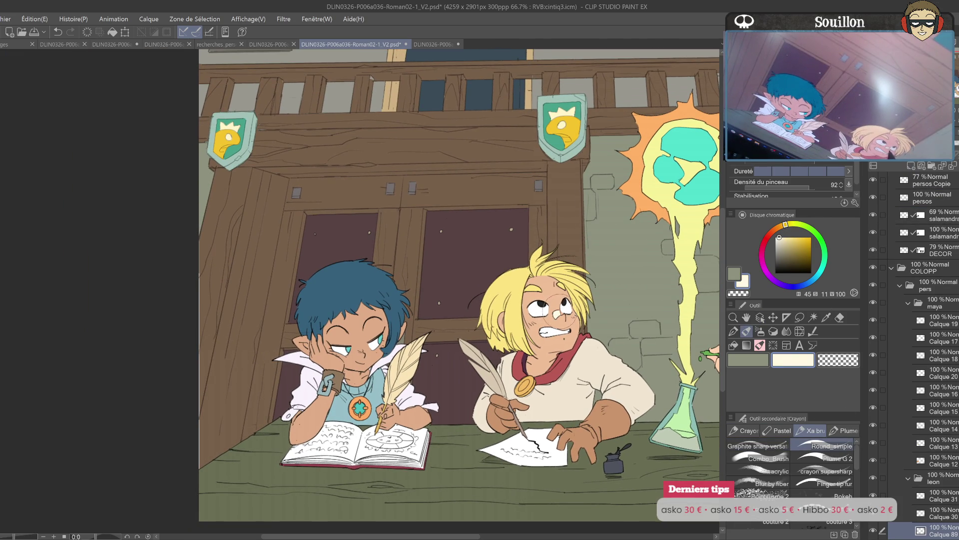
{"action": "left_click_drag", "start_coordinate": [598, 305], "coordinate": [532, 291]}
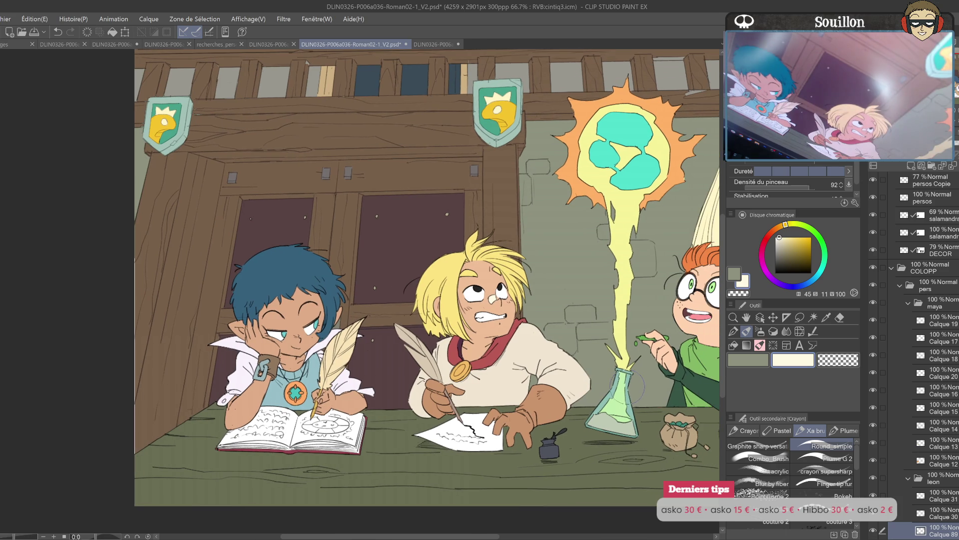
{"action": "key", "text": "o"}
{"action": "scroll", "coordinate": [938, 257], "scroll_direction": "down", "scroll_amount": 1}
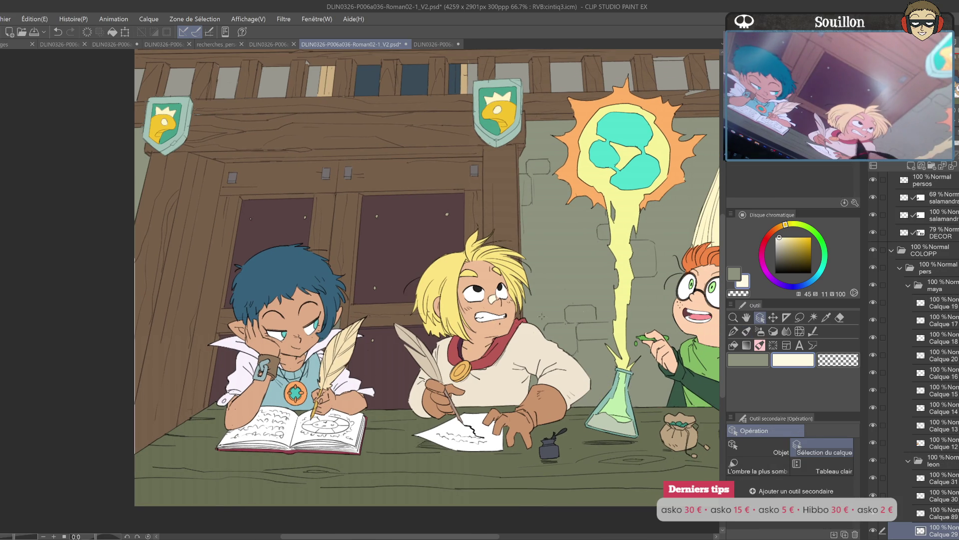
{"action": "left_click", "coordinate": [920, 511], "text": "ctrl"}
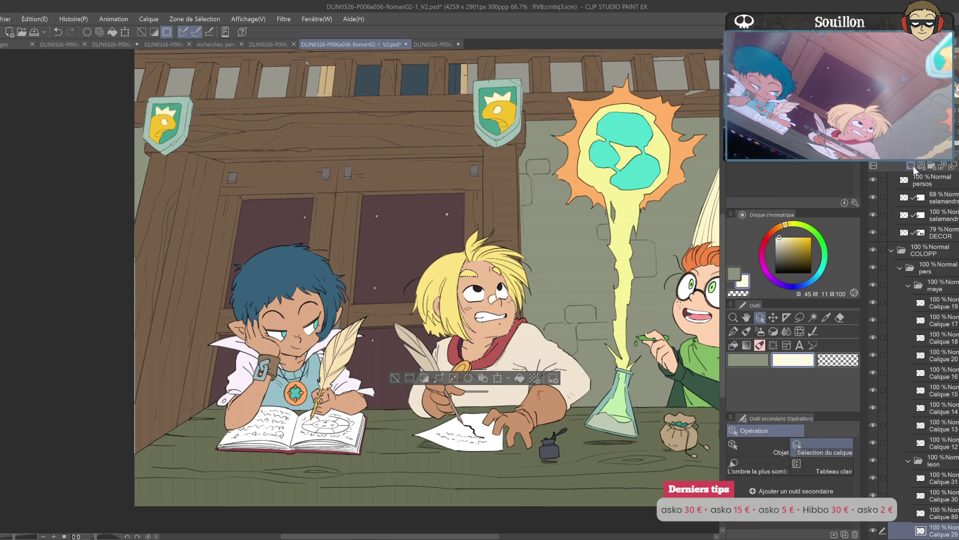
{"action": "left_click_drag", "start_coordinate": [775, 237], "coordinate": [766, 239]}
- Smudge the blond boy's cheek blush with a blending brush and fade its layer to 13%
{"action": "key", "text": "h"}
{"action": "key", "text": "p"}
{"action": "mouse_move", "coordinate": [224, 302]}
{"action": "left_mouse_down"}
{"action": "mouse_move", "coordinate": [536, 344]}
{"action": "mouse_move", "coordinate": [490, 337]}
{"action": "mouse_move", "coordinate": [503, 337]}
{"action": "left_mouse_up"}
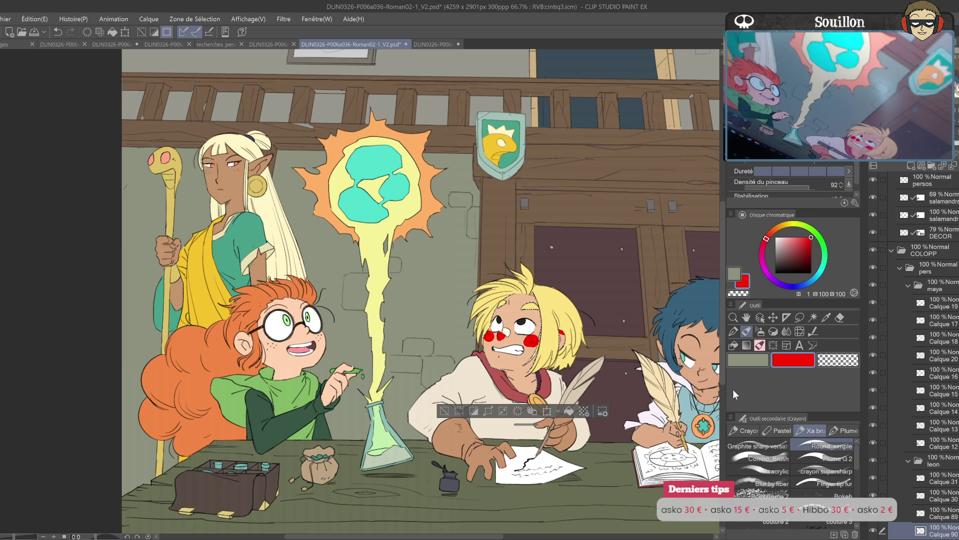
{"action": "left_click", "coordinate": [767, 454]}
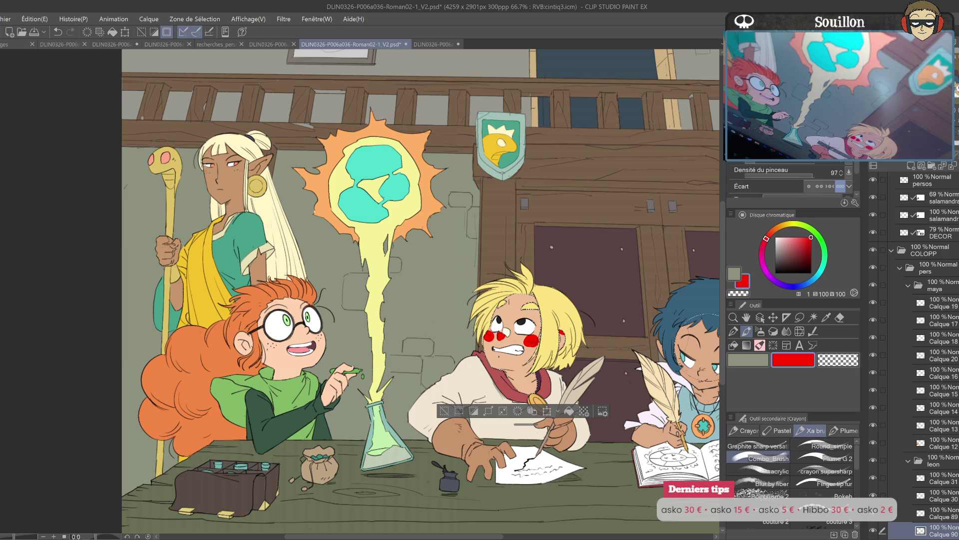
{"action": "mouse_move", "coordinate": [499, 350]}
{"action": "left_mouse_down"}
{"action": "mouse_move", "coordinate": [489, 337]}
{"action": "mouse_move", "coordinate": [560, 338]}
{"action": "mouse_move", "coordinate": [532, 357]}
{"action": "left_mouse_up"}
{"action": "left_click_drag", "start_coordinate": [953, 162], "coordinate": [930, 162]}
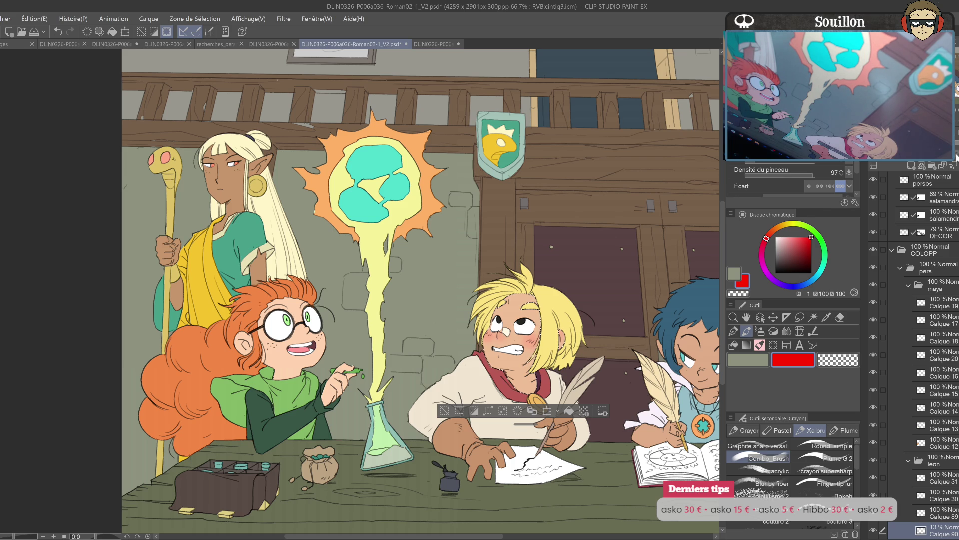
{"action": "left_click_drag", "start_coordinate": [690, 417], "coordinate": [595, 387]}
- Select the blue-haired kid's layer with the Operation tool
{"action": "key", "text": "o"}
{"action": "left_click", "coordinate": [594, 388]}
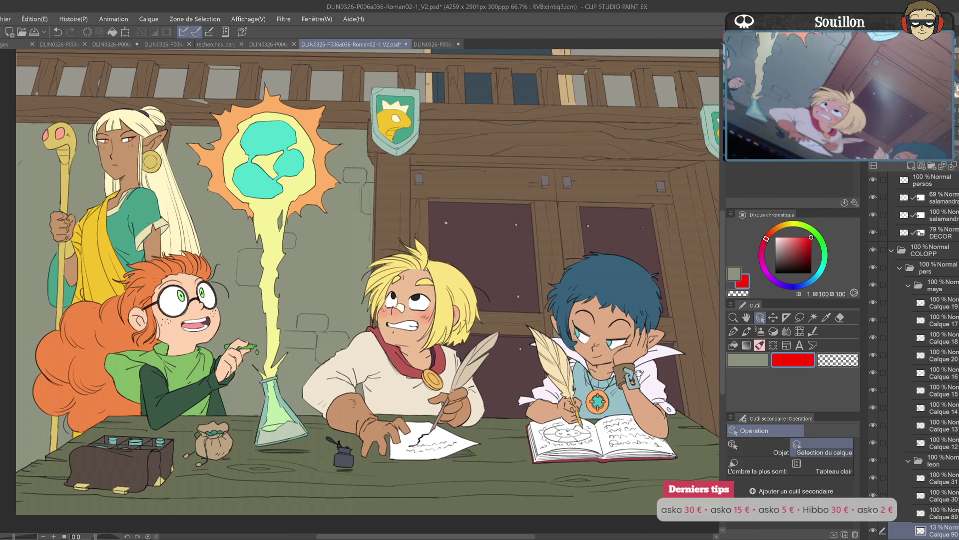
{"action": "mouse_move", "coordinate": [605, 420]}
{"action": "left_mouse_down"}
{"action": "mouse_move", "coordinate": [601, 386]}
{"action": "mouse_move", "coordinate": [559, 389]}
{"action": "left_mouse_up"}
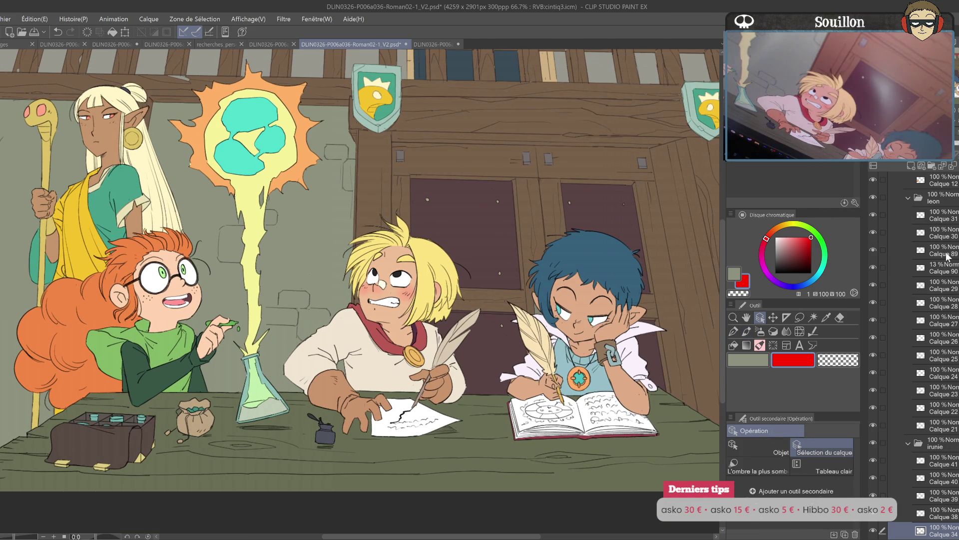
{"action": "left_click", "coordinate": [931, 500], "text": "ctrl"}
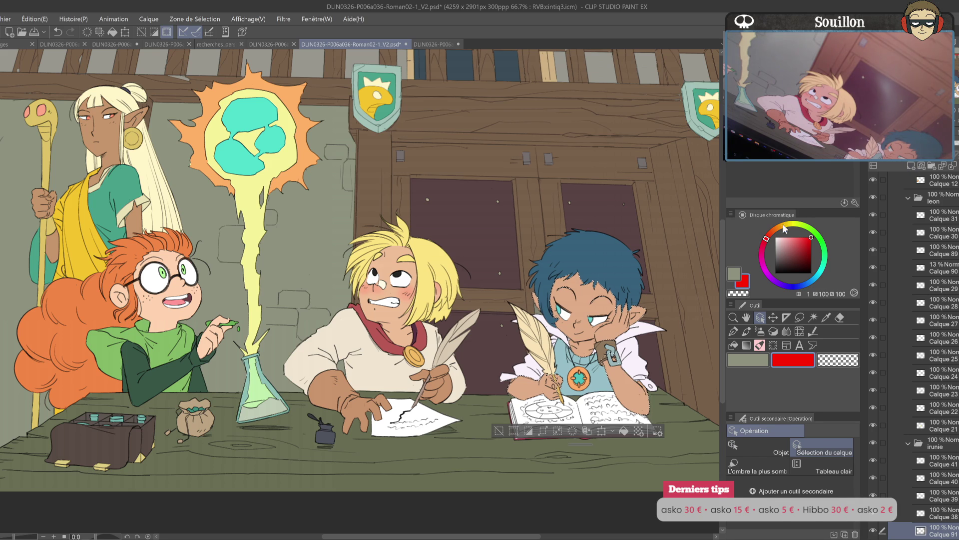
- Paint red blush on his cheeks and arm on a new layer, then lower its opacity
{"action": "key", "text": "p"}
{"action": "left_click_drag", "start_coordinate": [600, 330], "coordinate": [607, 332]}
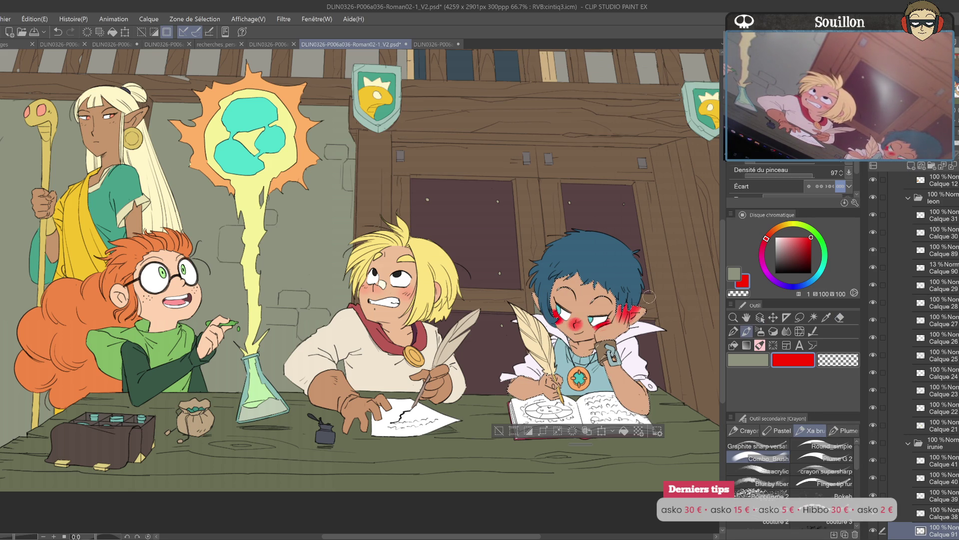
{"action": "left_click_drag", "start_coordinate": [592, 319], "coordinate": [608, 312]}
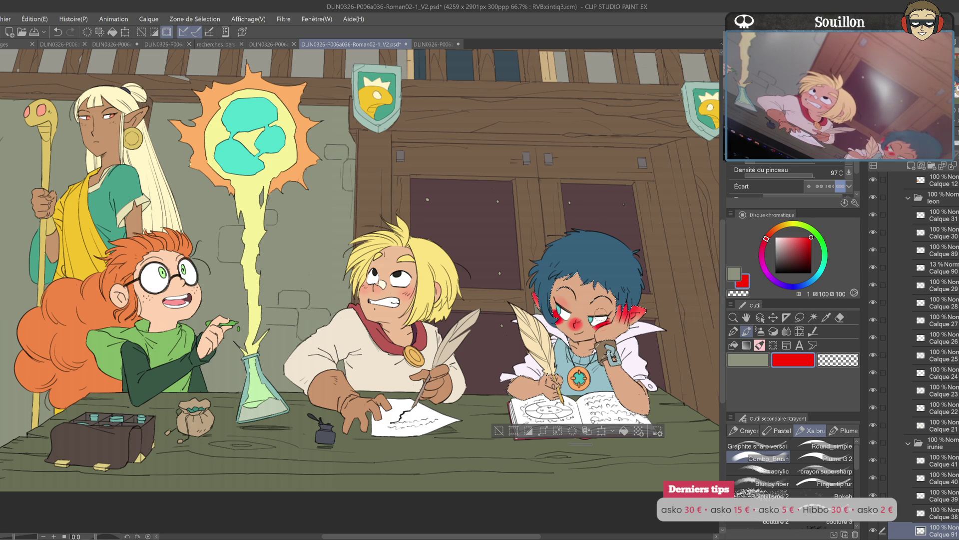
{"action": "left_click_drag", "start_coordinate": [640, 402], "coordinate": [646, 411]}
{"action": "left_click_drag", "start_coordinate": [950, 152], "coordinate": [890, 152]}
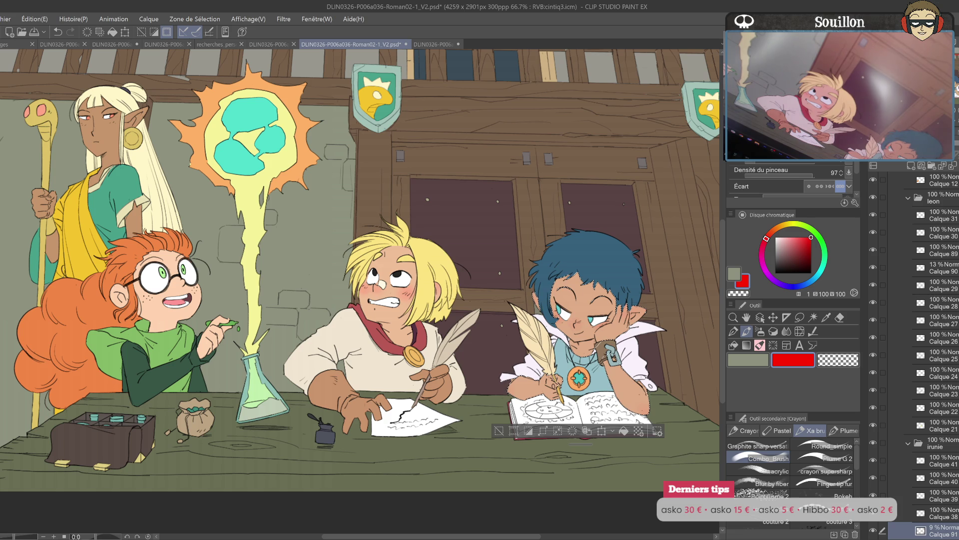
- On a new layer above the red-haired girl, paint red blush over her cheeks and raised hand
{"action": "key", "text": "o"}
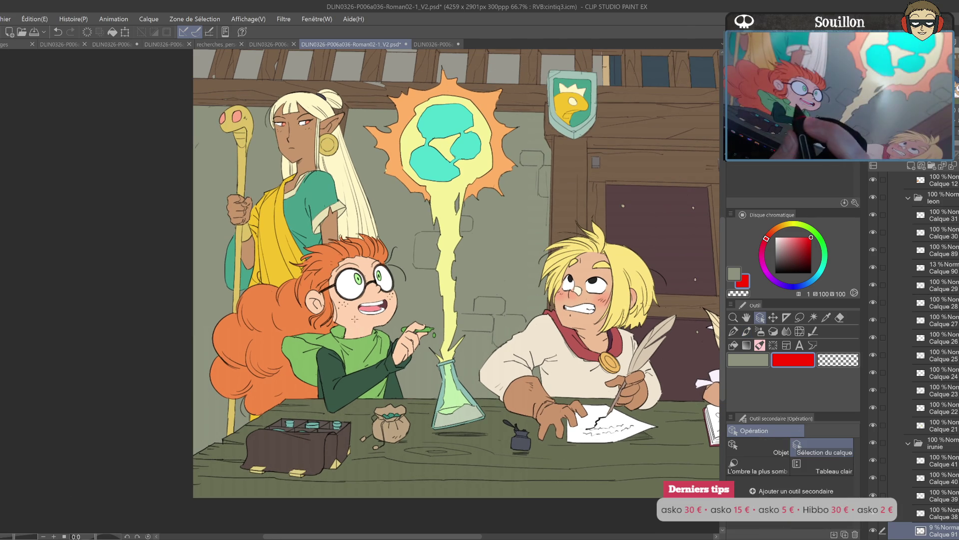
{"action": "key", "text": "ctrl+shift+n"}
{"action": "key", "text": "p"}
{"action": "key", "text": "h"}
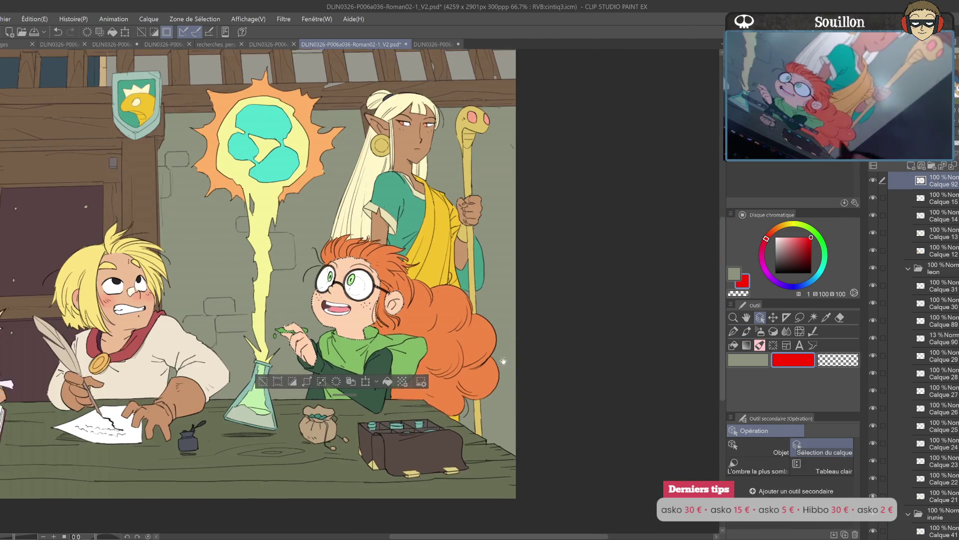
{"action": "left_click_drag", "start_coordinate": [506, 290], "coordinate": [591, 301]}
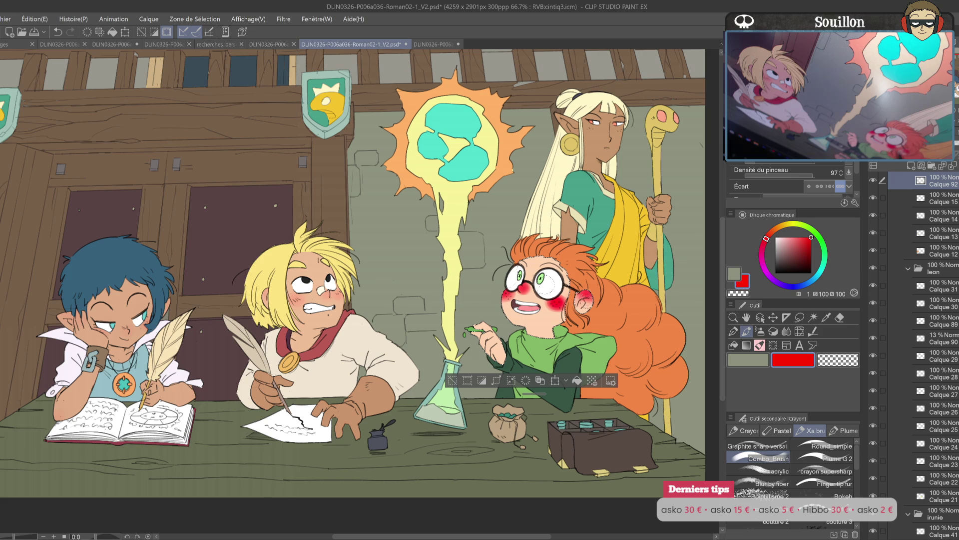
{"action": "left_click_drag", "start_coordinate": [474, 318], "coordinate": [497, 363]}
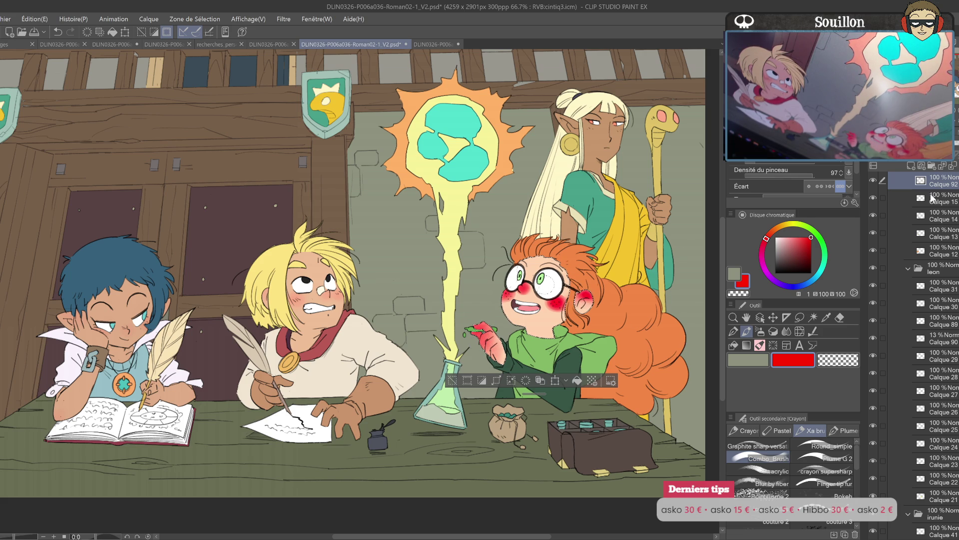
- Fade the girl's blush layer to about 10% opacity and clear the selection
{"action": "key", "text": "0"}
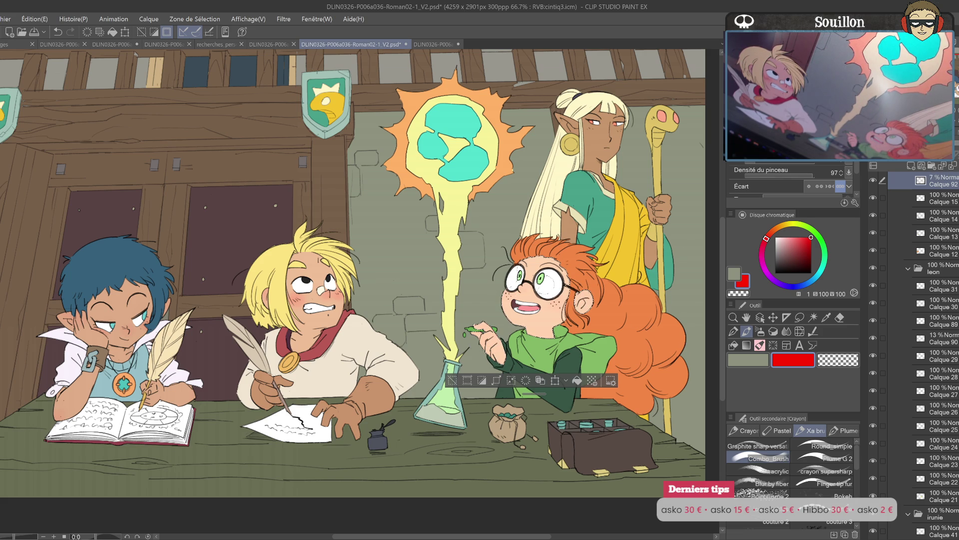
{"action": "key", "text": "ctrl+d"}
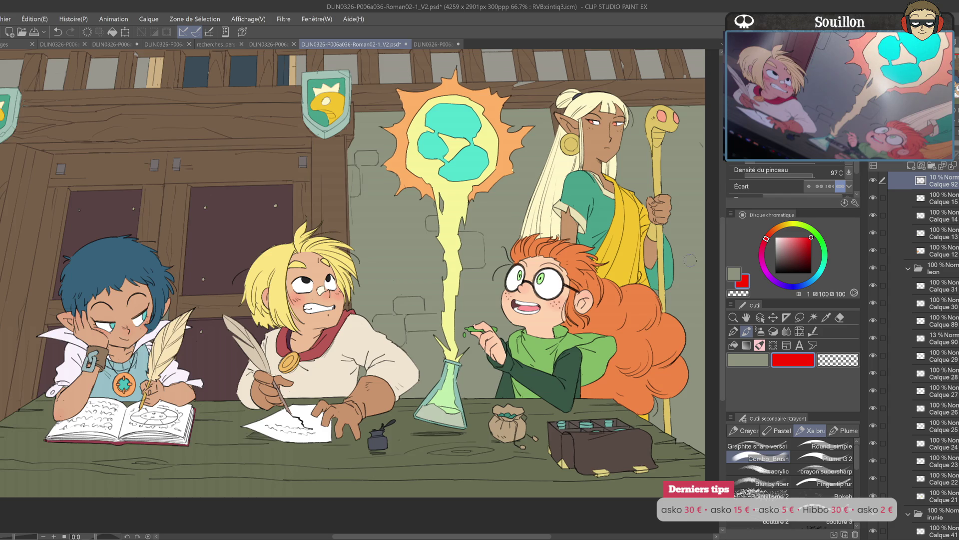
{"action": "left_click_drag", "start_coordinate": [547, 282], "coordinate": [524, 327]}
{"action": "left_click", "coordinate": [912, 531], "text": "ctrl"}
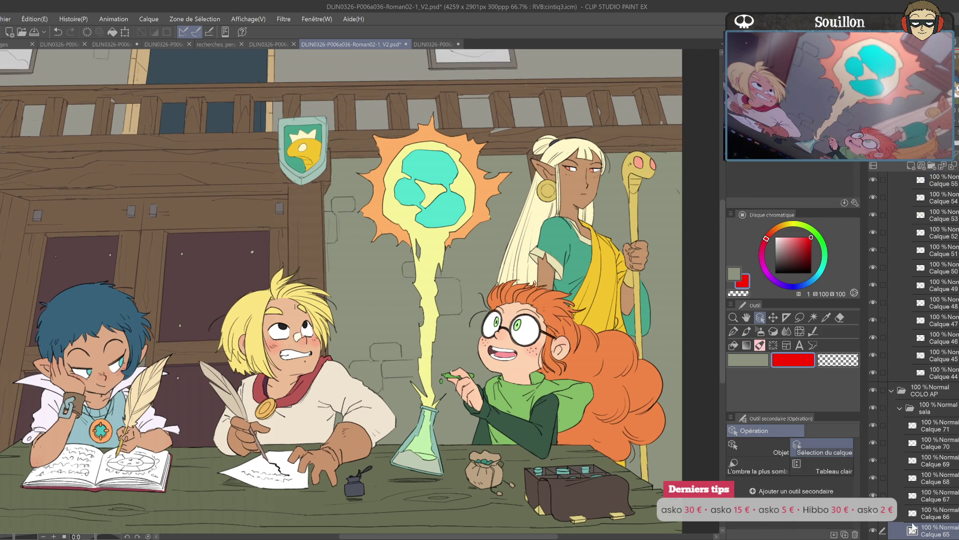
- On a new layer, paint red blush on the elf's nose, cheek and staff-gripping fist with the Round_simple pen
{"action": "left_click", "coordinate": [911, 165]}
{"action": "key", "text": "h"}
{"action": "key", "text": "h"}
{"action": "key", "text": "p"}
{"action": "left_click", "coordinate": [841, 446]}
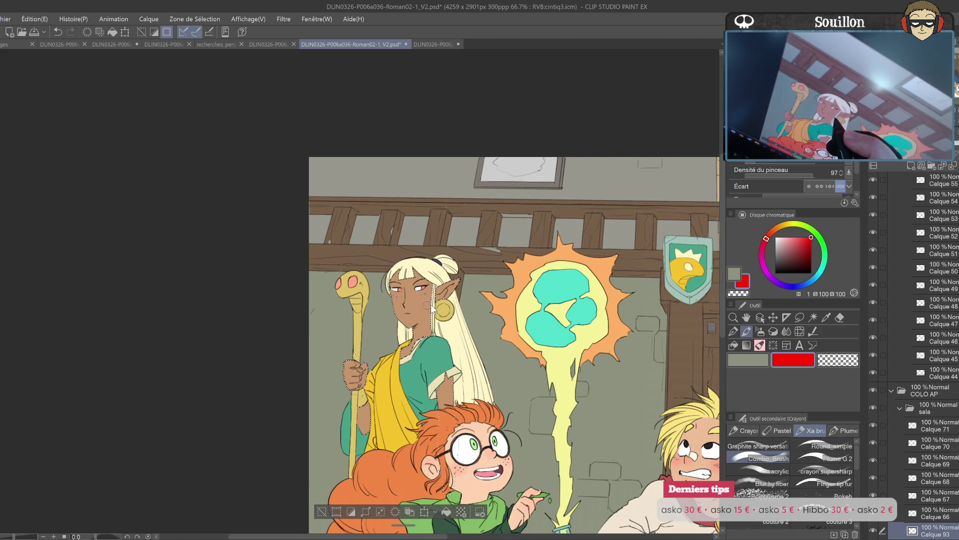
{"action": "left_click_drag", "start_coordinate": [405, 299], "coordinate": [457, 280]}
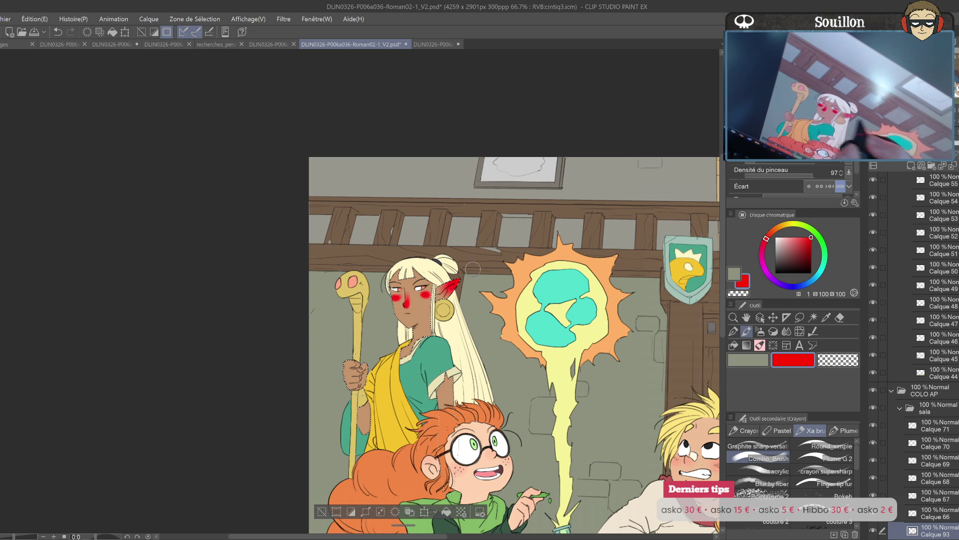
{"action": "left_click_drag", "start_coordinate": [350, 362], "coordinate": [358, 385]}
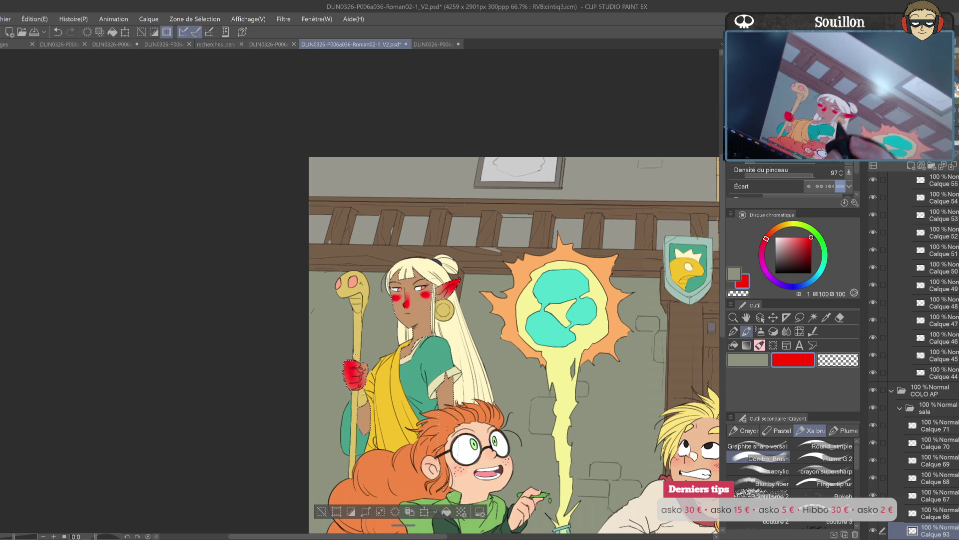
- Fade the elf's blush layer to about 11% opacity and clear the selection
{"action": "left_click_drag", "start_coordinate": [930, 150], "coordinate": [896, 150]}
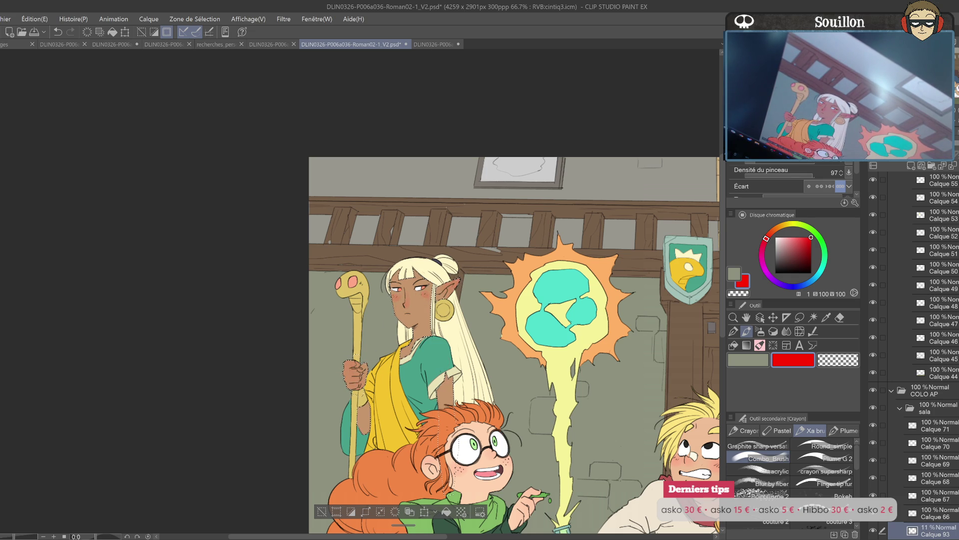
{"action": "key", "text": "ctrl+d"}
{"action": "mouse_move", "coordinate": [600, 418]}
{"action": "left_mouse_down"}
{"action": "mouse_move", "coordinate": [499, 345]}
{"action": "mouse_move", "coordinate": [496, 328]}
{"action": "left_mouse_up"}
{"action": "key", "text": "o"}
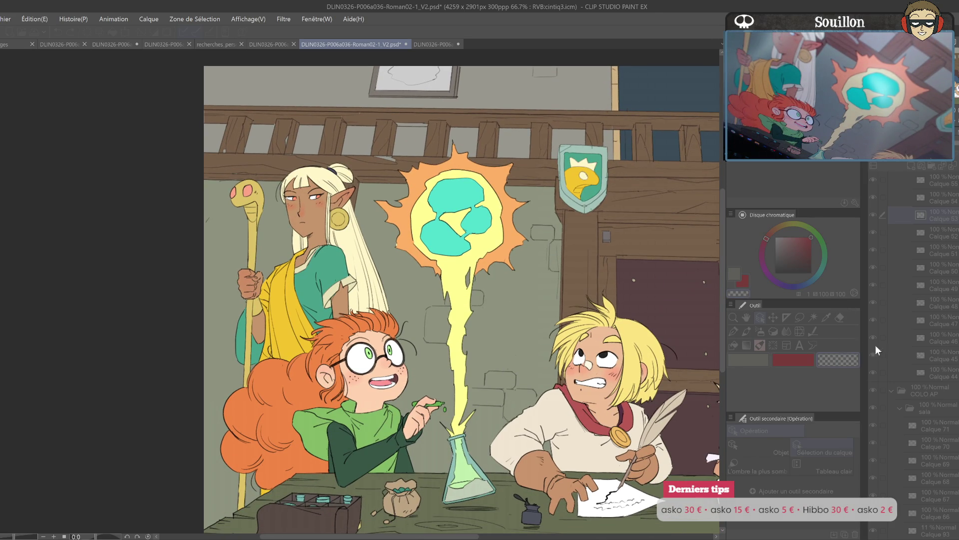
- Shift the magic beam's hue to pink, briefly trying light orange before returning to pink
{"action": "key", "text": "ctrl+z"}
{"action": "key", "text": "ctrl+y"}
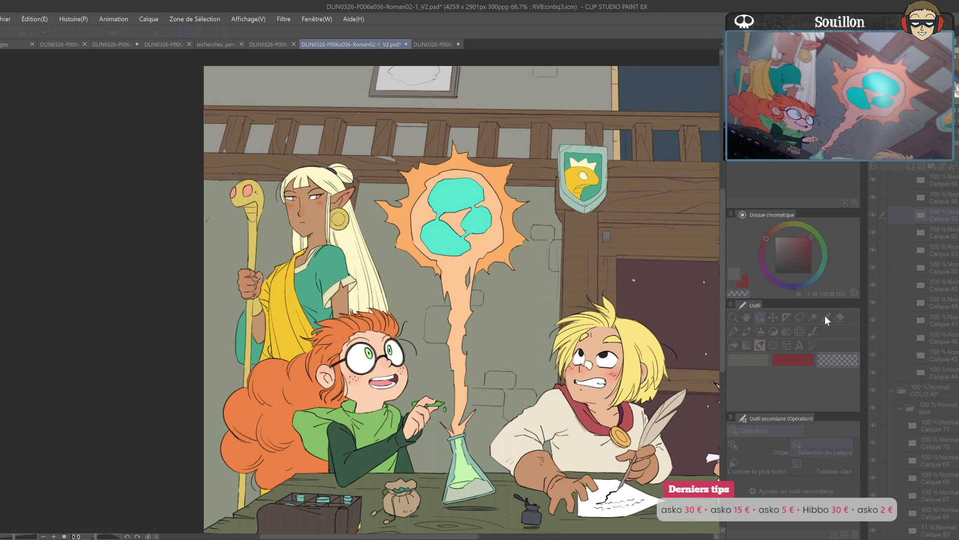
{"action": "key", "text": "ctrl+z"}
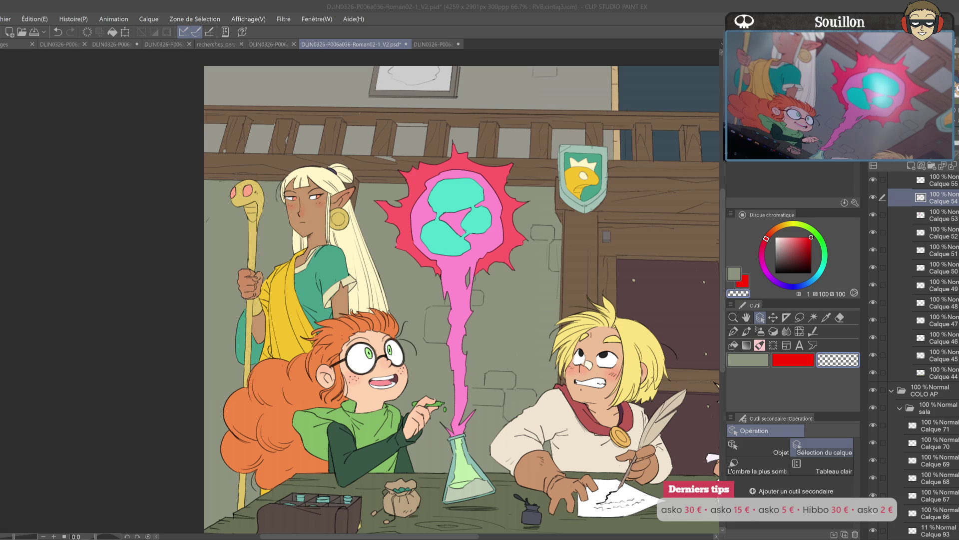
{"action": "left_click_drag", "start_coordinate": [517, 210], "coordinate": [508, 238]}
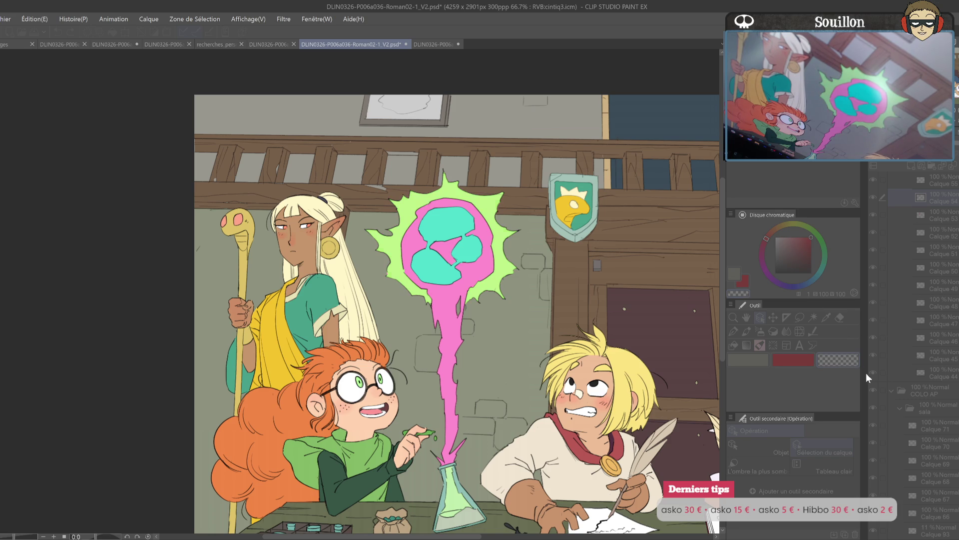
- Confirm the pink, then shift the next magic layer's hue so the burst's inner shapes become lilac
{"action": "key", "text": "Return"}
{"action": "left_click", "coordinate": [939, 215]}
{"action": "key", "text": "ctrl+u"}
{"action": "left_click_drag", "start_coordinate": [844, 322], "coordinate": [873, 321]}
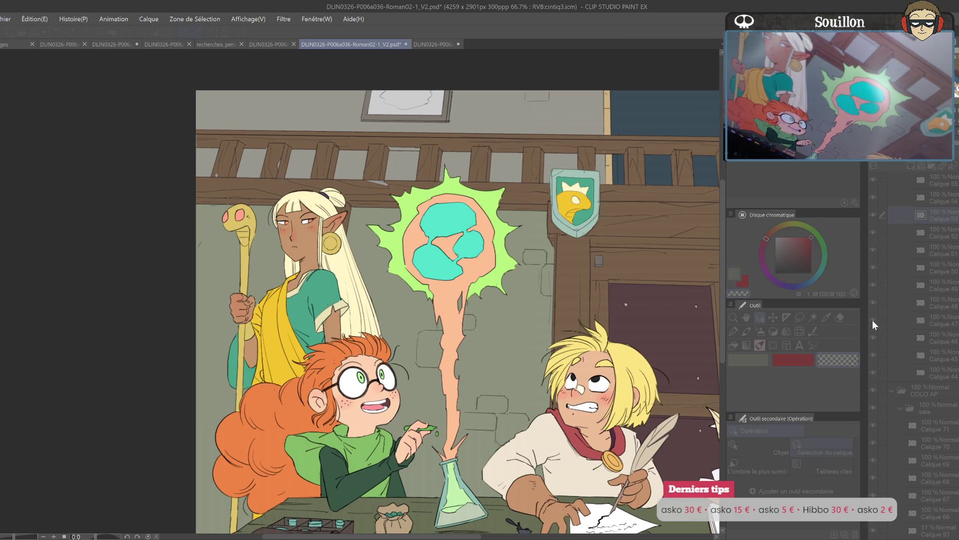
{"action": "key", "text": "ctrl+z"}
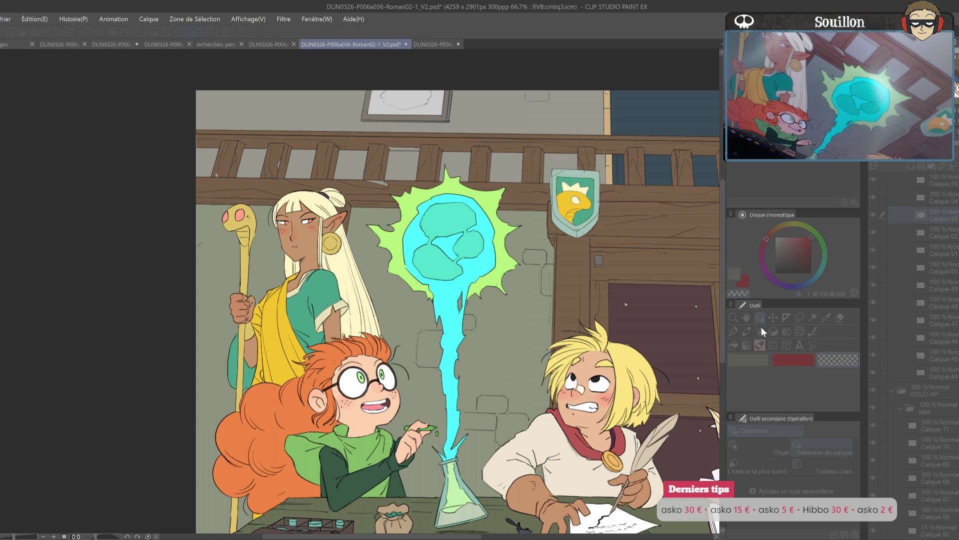
{"action": "key", "text": "Return"}
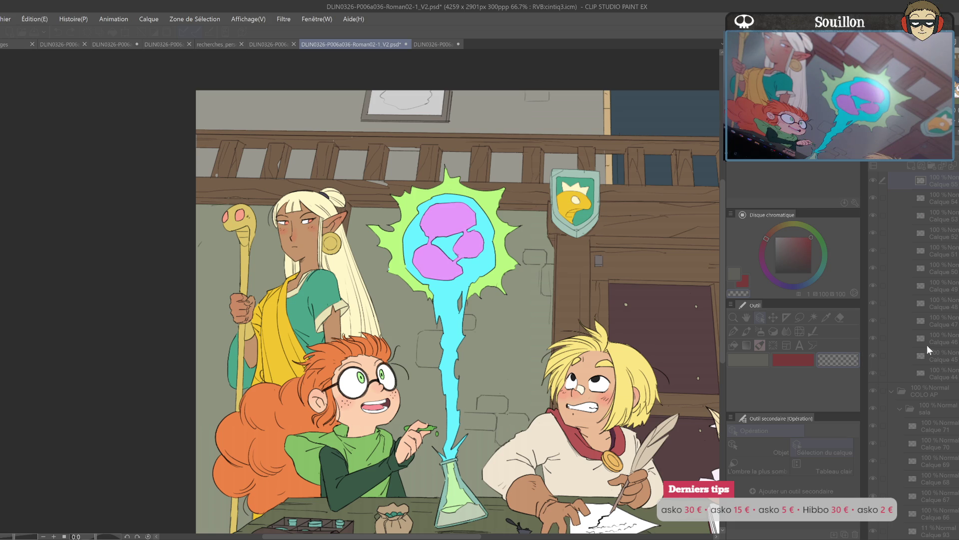
{"action": "key", "text": "Return"}
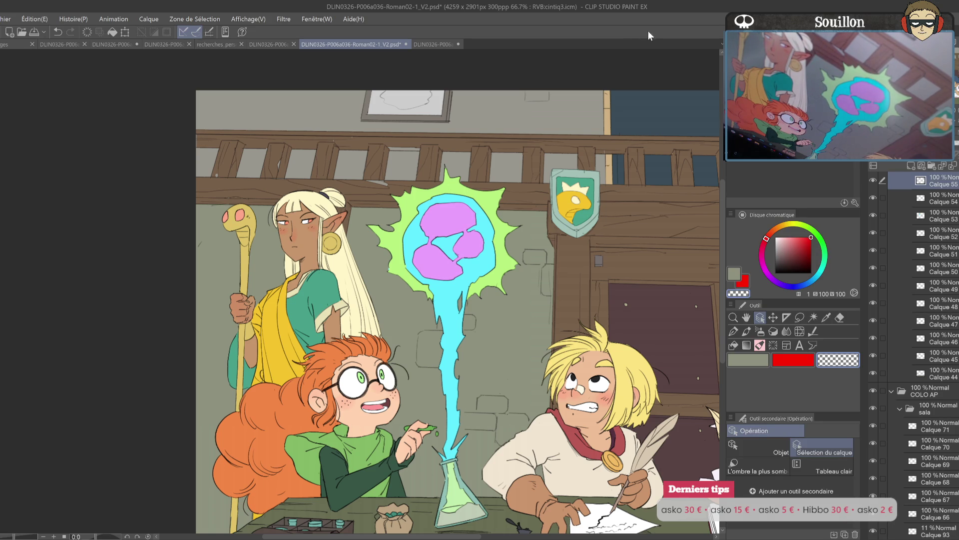
- Add a half-opacity layer, confirm the adjustment, and toggle the orb and magic stream layers to compare
{"action": "scroll", "coordinate": [458, 309], "scroll_direction": "down", "scroll_amount": 3}
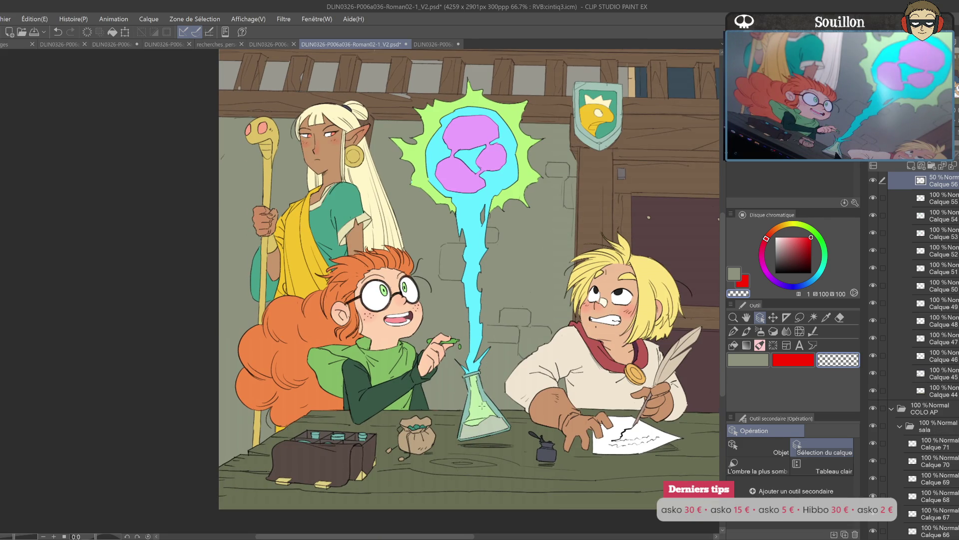
{"action": "key", "text": "ctrl+shift+n"}
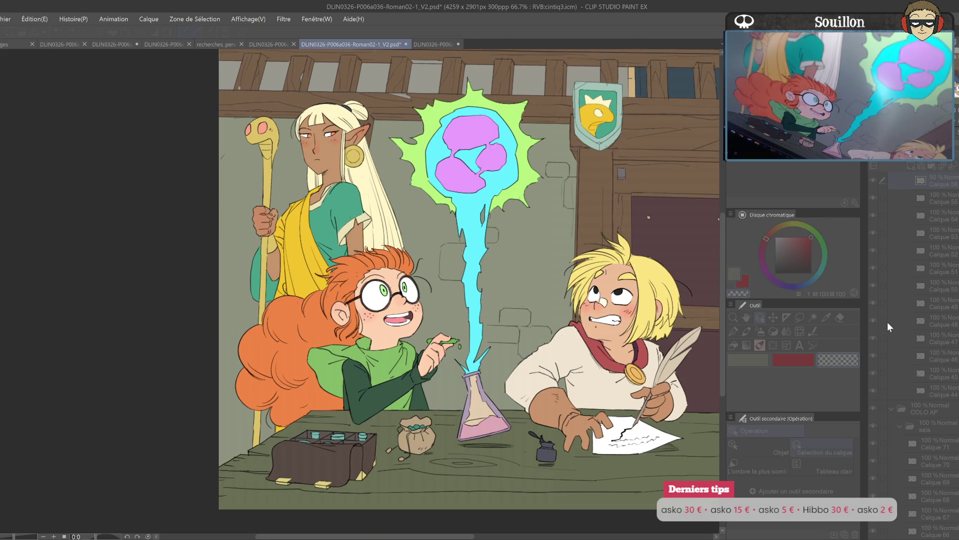
{"action": "key", "text": "Return"}
{"action": "left_click_drag", "start_coordinate": [532, 395], "coordinate": [540, 408]}
{"action": "left_click", "coordinate": [874, 197]}
{"action": "left_click", "coordinate": [874, 198]}
{"action": "left_click", "coordinate": [874, 233]}
{"action": "left_click", "coordinate": [874, 233]}
- Tone down the potion flask and neighbouring prop layers with Hue/Saturation/Luminosity
{"action": "left_click", "coordinate": [934, 247]}
{"action": "key", "text": "ctrl+u"}
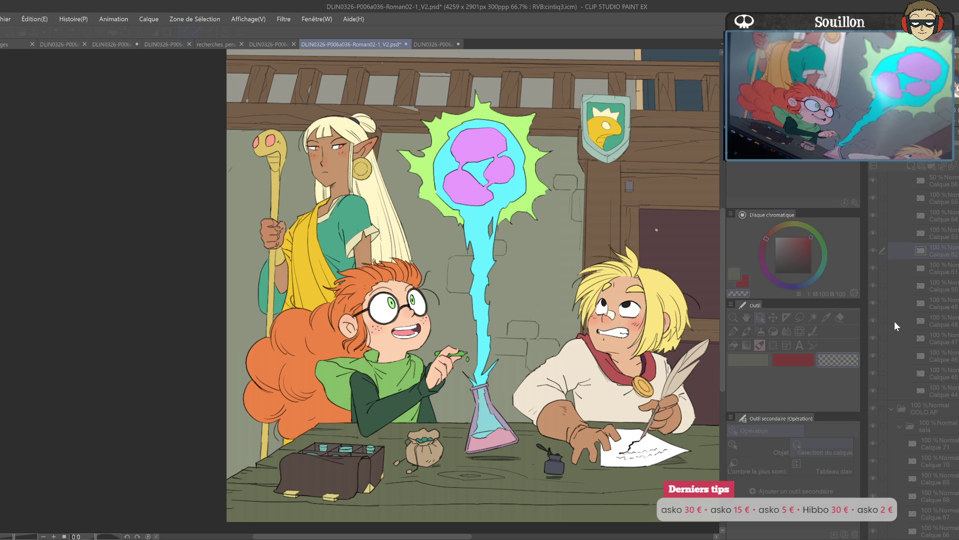
{"action": "key", "text": "Return"}
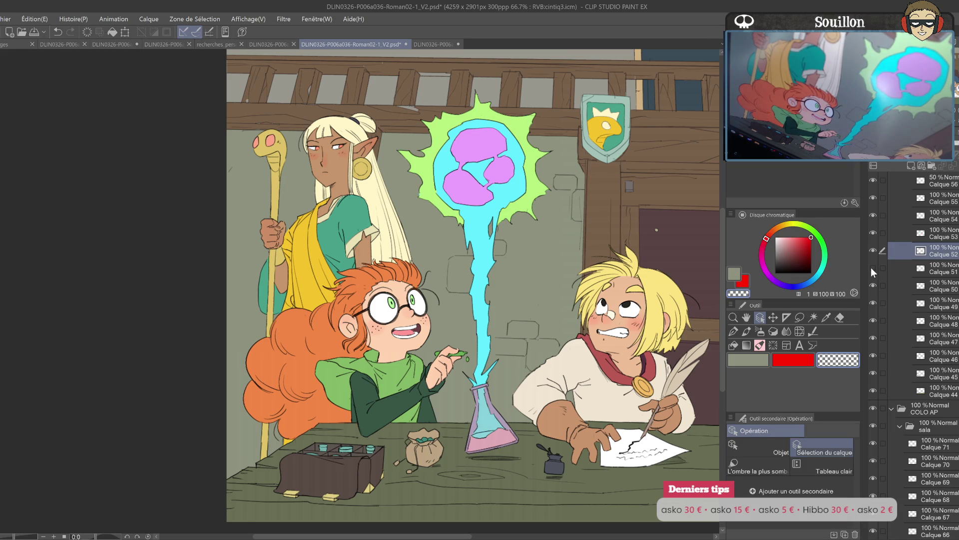
{"action": "left_click", "coordinate": [939, 271]}
{"action": "key", "text": "ctrl+u"}
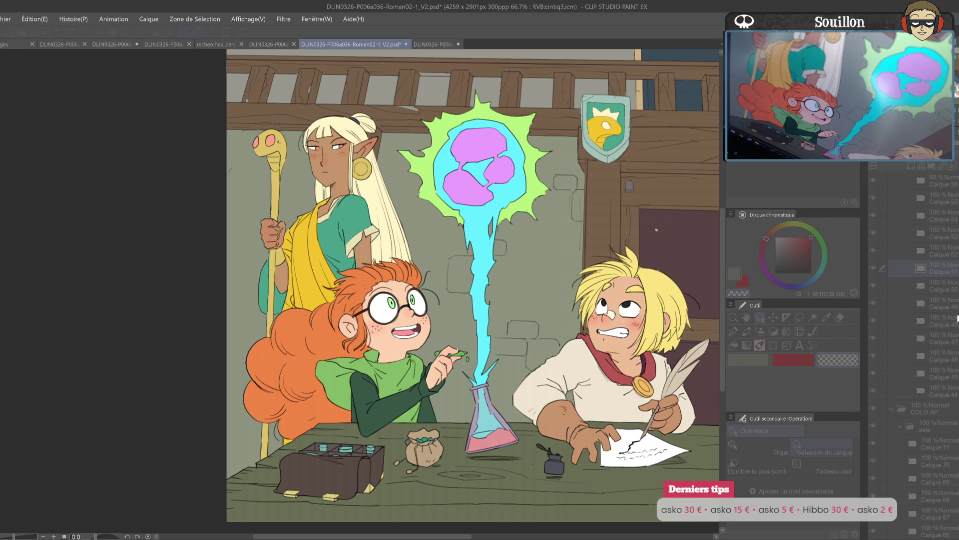
{"action": "key", "text": "Return"}
{"action": "left_click", "coordinate": [939, 303]}
{"action": "key", "text": "ctrl+u"}
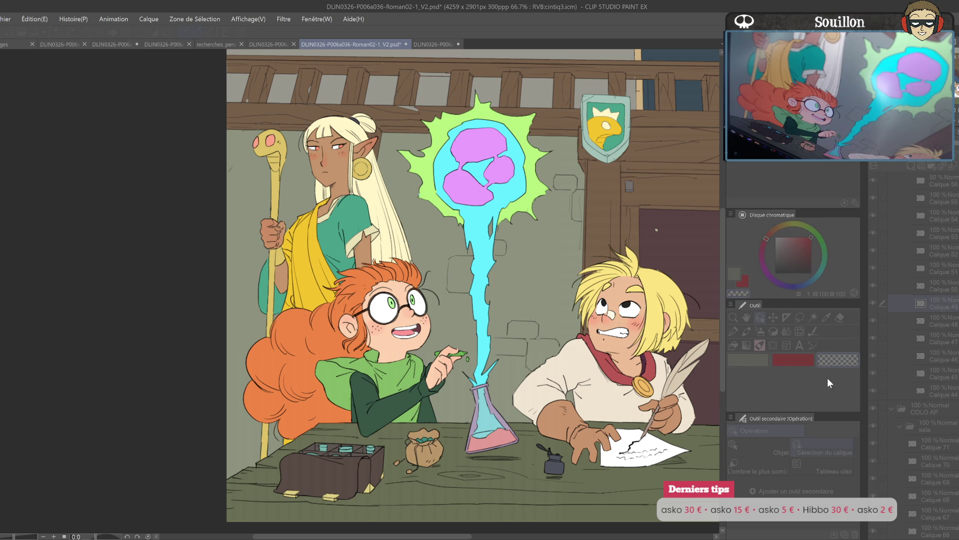
{"action": "key", "text": "Return"}
- Recolour the next prop layer and darken the blue-haired kid's quill layer
{"action": "left_click_drag", "start_coordinate": [450, 300], "coordinate": [377, 319]}
{"action": "left_click", "coordinate": [415, 250]}
{"action": "key", "text": "ctrl+u"}
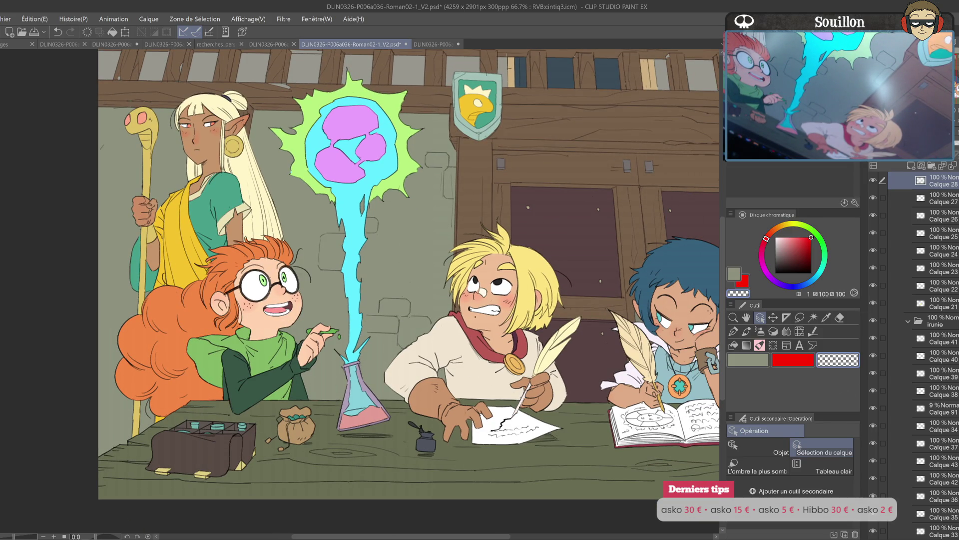
{"action": "left_click", "coordinate": [934, 461]}
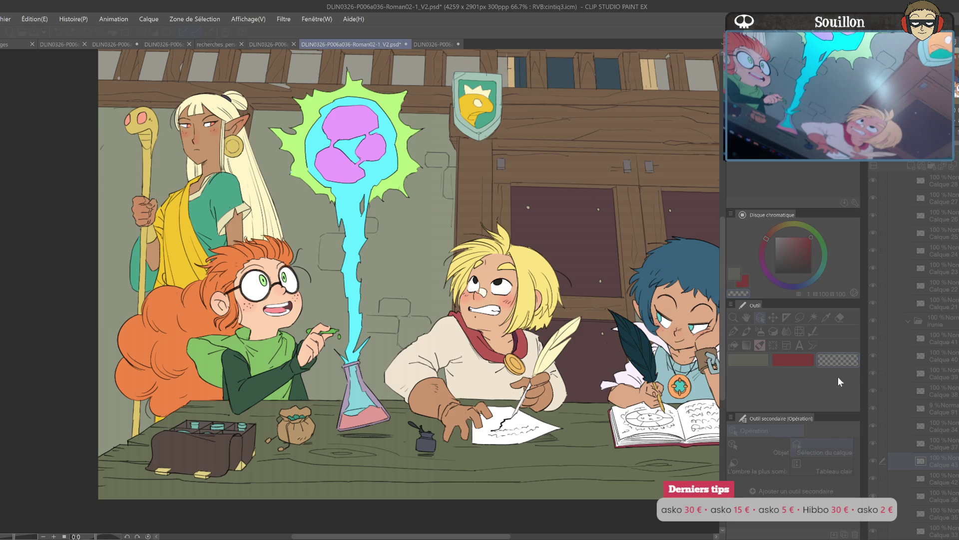
{"action": "left_click_drag", "start_coordinate": [612, 382], "coordinate": [508, 392]}
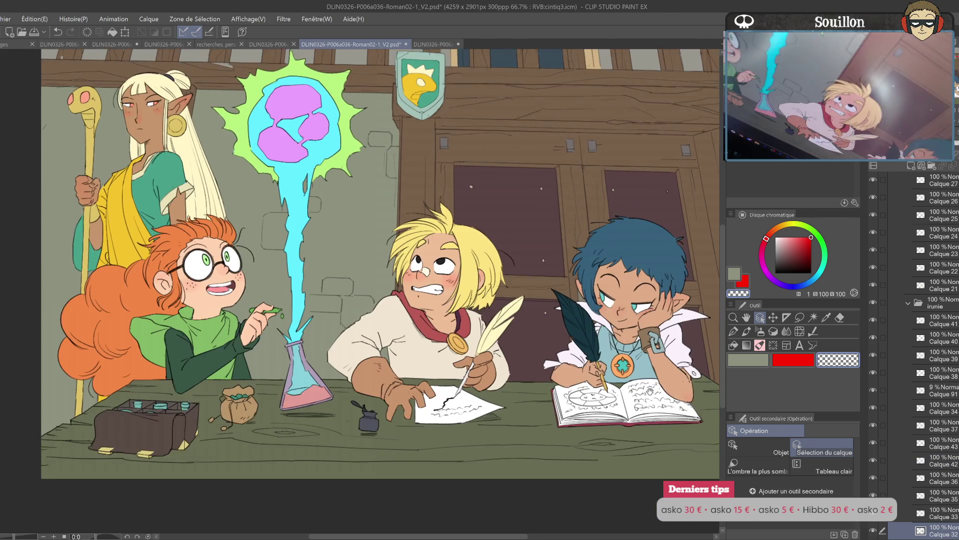
{"action": "left_click_drag", "start_coordinate": [624, 380], "coordinate": [592, 362]}
{"action": "left_click_drag", "start_coordinate": [533, 431], "coordinate": [461, 402]}
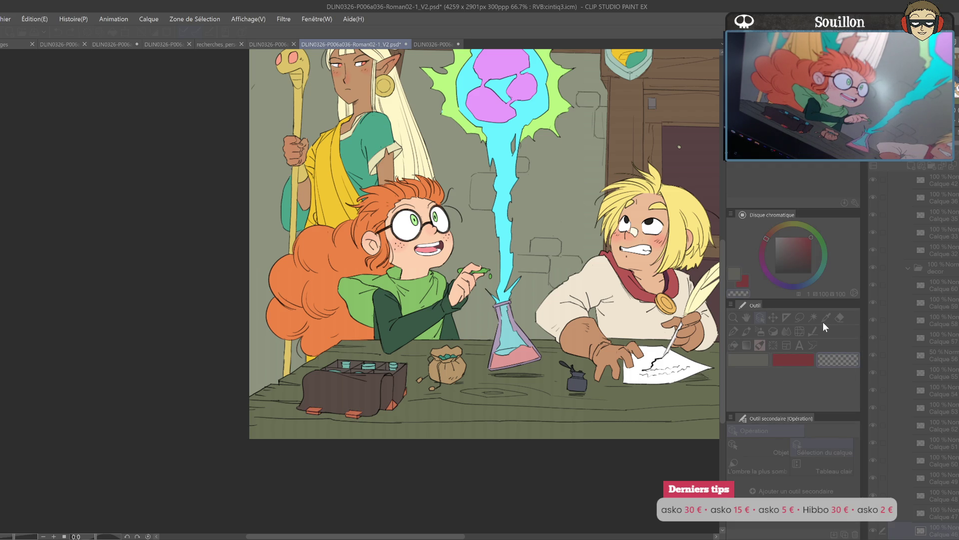
- Apply a Hue/Saturation/Luminosity adjustment to one more prop layer
{"action": "left_click", "coordinate": [957, 325]}
{"action": "scroll", "coordinate": [500, 250], "scroll_direction": "up", "scroll_amount": 2}
{"action": "left_click", "coordinate": [656, 384]}
{"action": "key", "text": "ctrl+u"}
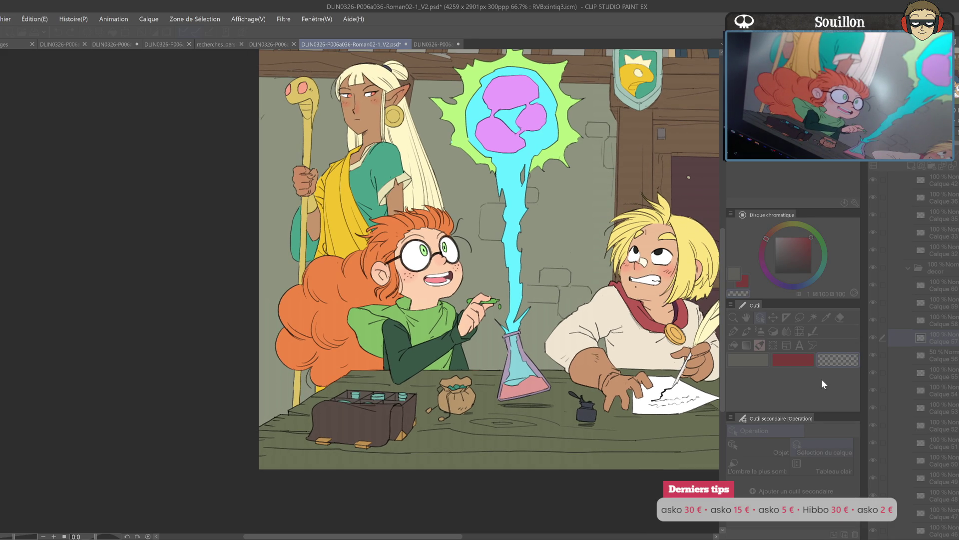
{"action": "key", "text": "Return"}
- Zoom to the chest, add a new layer over it, and load a pinkish-red Round_simple pencil
{"action": "left_click_drag", "start_coordinate": [500, 250], "coordinate": [600, 228]}
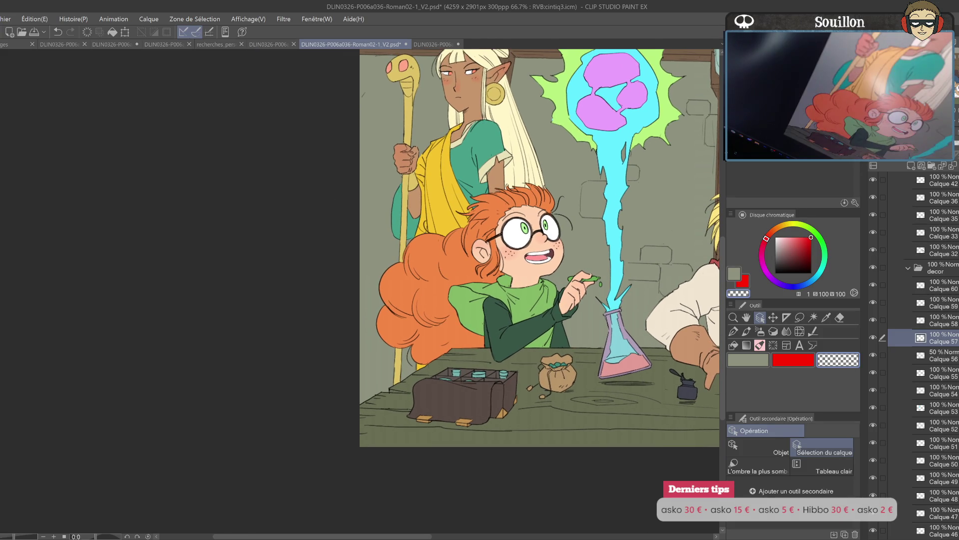
{"action": "left_click", "coordinate": [939, 495]}
{"action": "key", "text": "ctrl+v"}
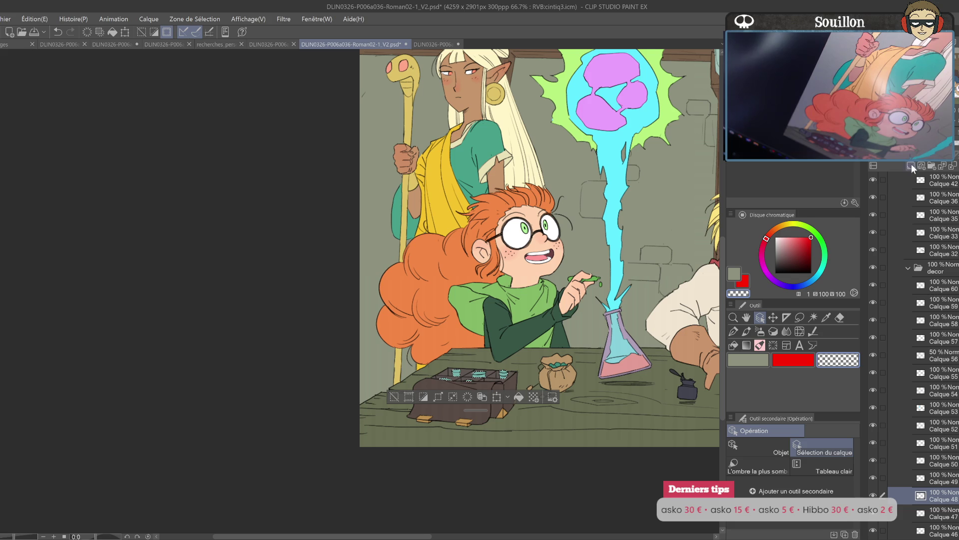
{"action": "left_click", "coordinate": [796, 241]}
{"action": "key", "text": "p"}
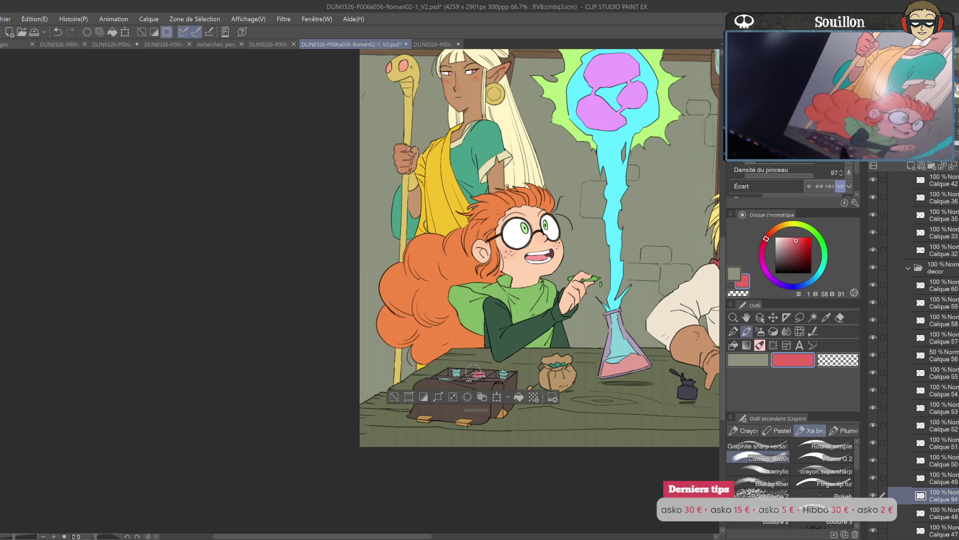
{"action": "left_click", "coordinate": [825, 446]}
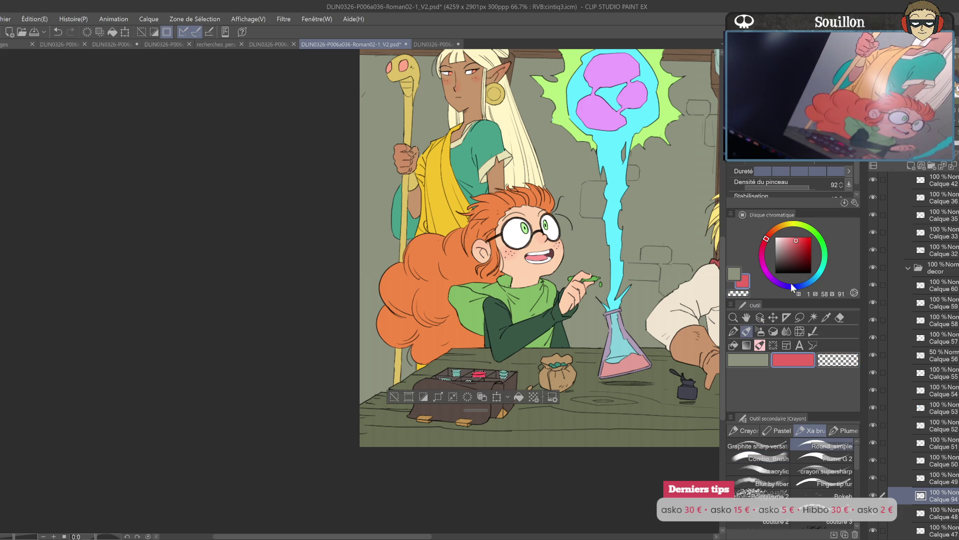
- Paint beige into one vial and sample the chest's blue-grey
{"action": "left_click", "coordinate": [810, 280]}
{"action": "left_click", "coordinate": [783, 225]}
{"action": "left_click", "coordinate": [784, 241]}
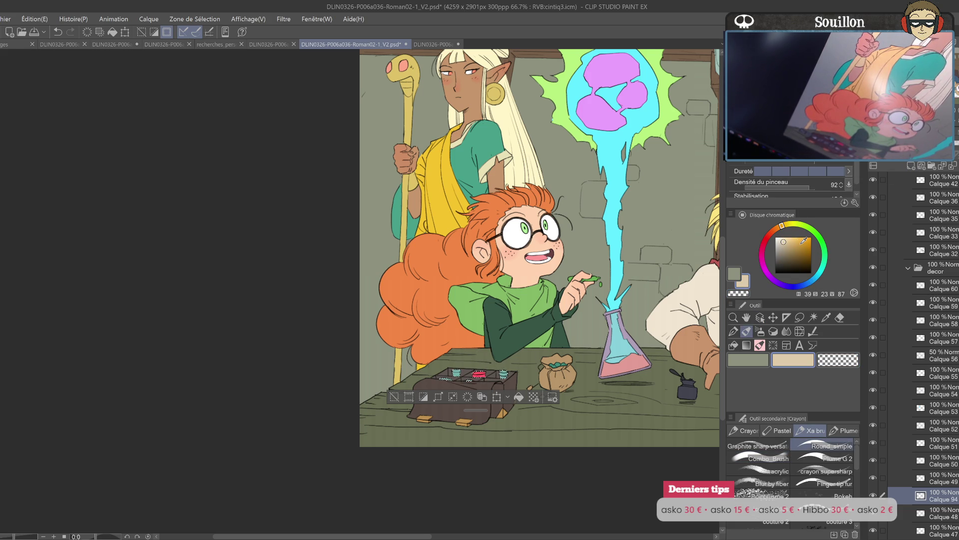
{"action": "left_click_drag", "start_coordinate": [503, 375], "coordinate": [508, 371]}
{"action": "left_click", "coordinate": [462, 363], "text": "alt"}
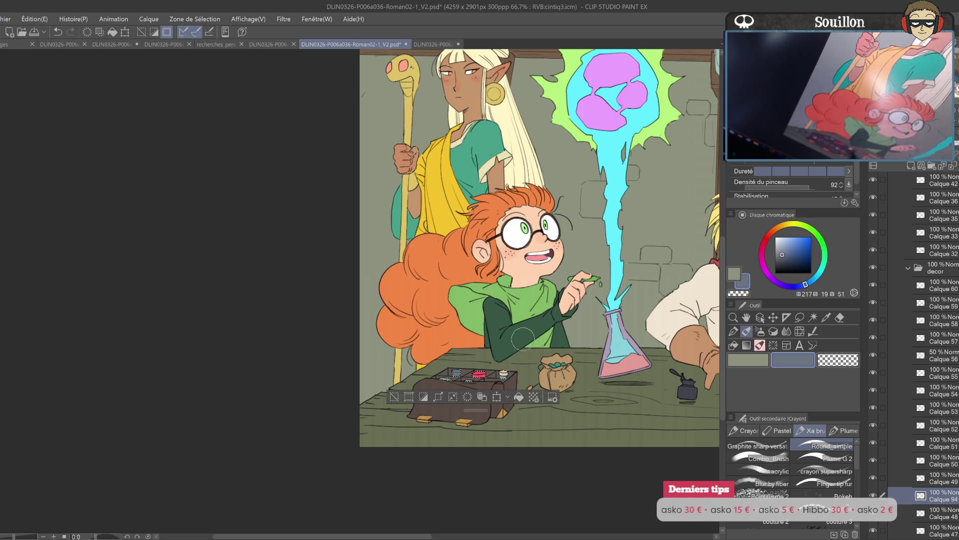
{"action": "key", "text": "ctrl+z"}
- Pick a darker blue-grey and a light teal for the remaining vials, then deselect
{"action": "left_click", "coordinate": [786, 256]}
{"action": "left_click_drag", "start_coordinate": [538, 335], "coordinate": [583, 311]}
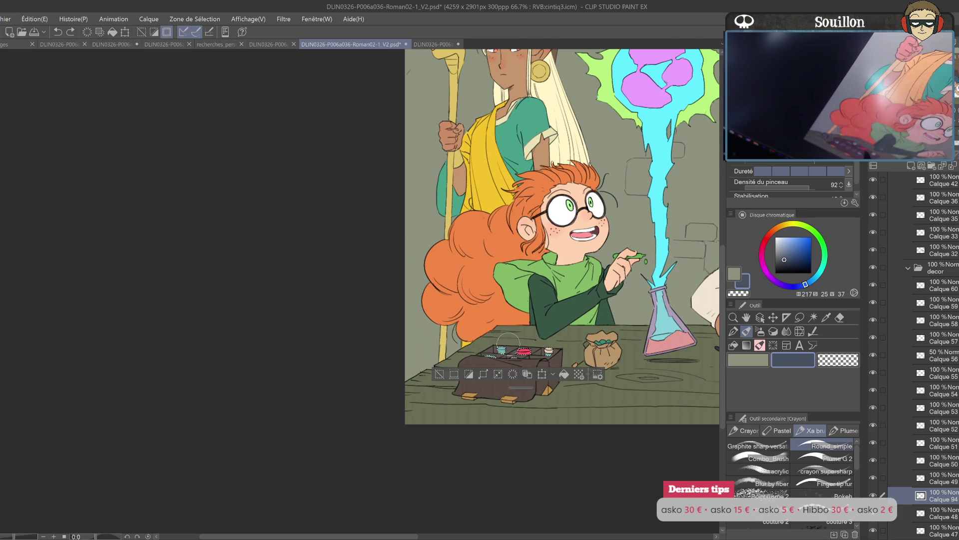
{"action": "left_click", "coordinate": [822, 270]}
{"action": "left_click", "coordinate": [790, 245]}
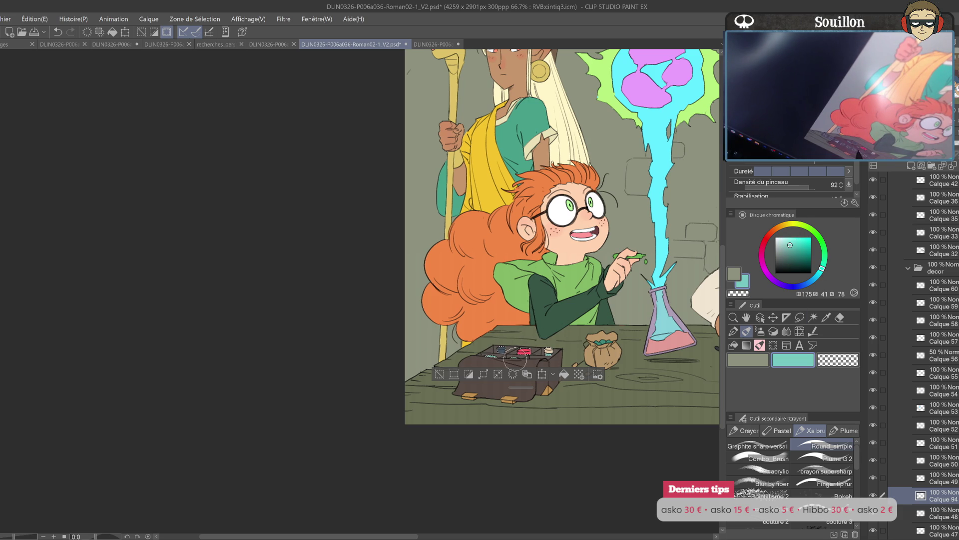
{"action": "key", "text": "ctrl+d"}
{"action": "scroll", "coordinate": [579, 357], "scroll_direction": "down", "scroll_amount": 2}
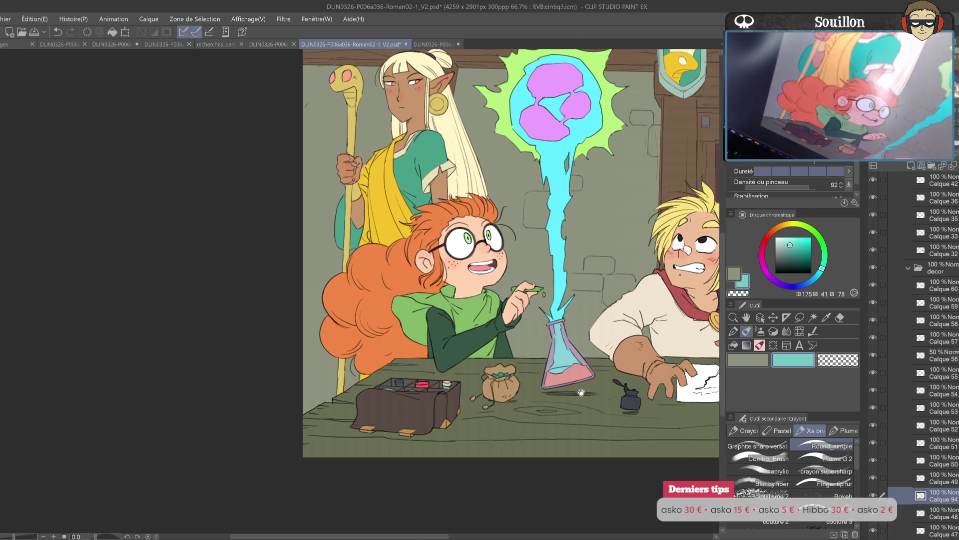
{"action": "key", "text": "m"}
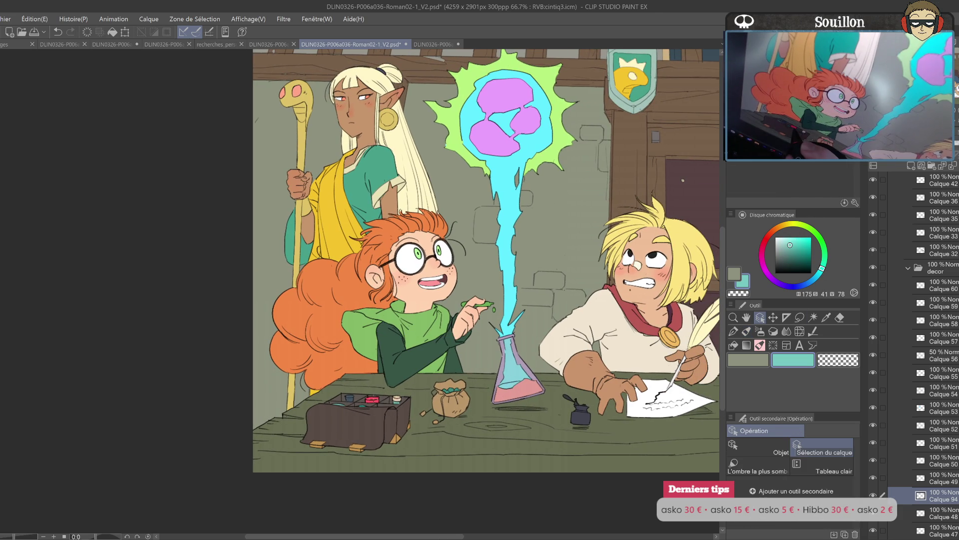
- Duplicate the current layer and make the green stone in the girl's hand visible
{"action": "key", "text": "ctrl+shift+d"}
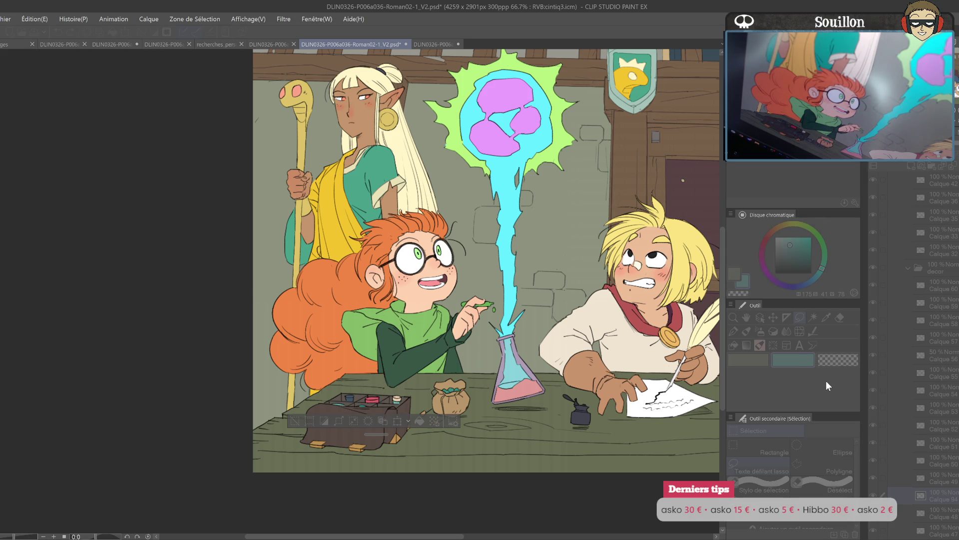
{"action": "left_click_drag", "start_coordinate": [608, 333], "coordinate": [578, 397]}
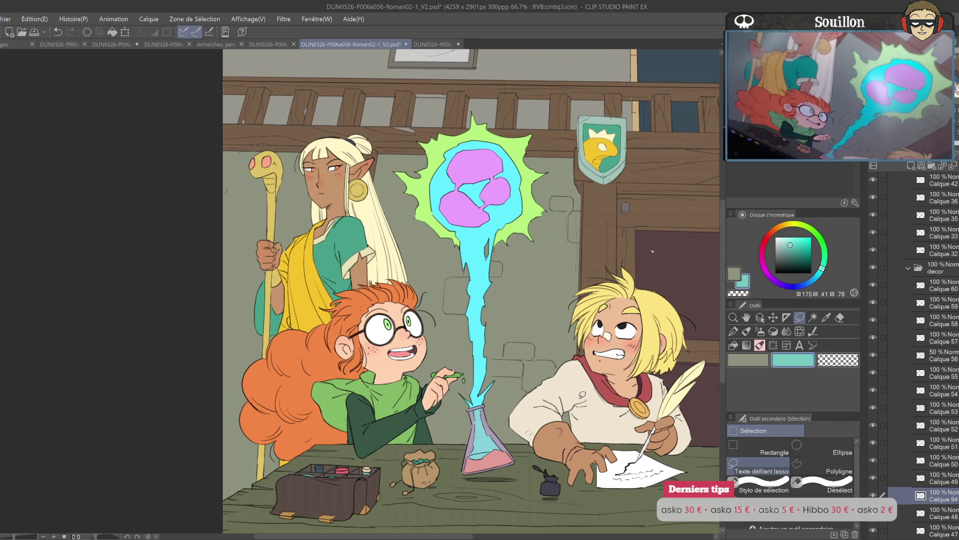
{"action": "key", "text": "o"}
{"action": "left_click", "coordinate": [577, 398]}
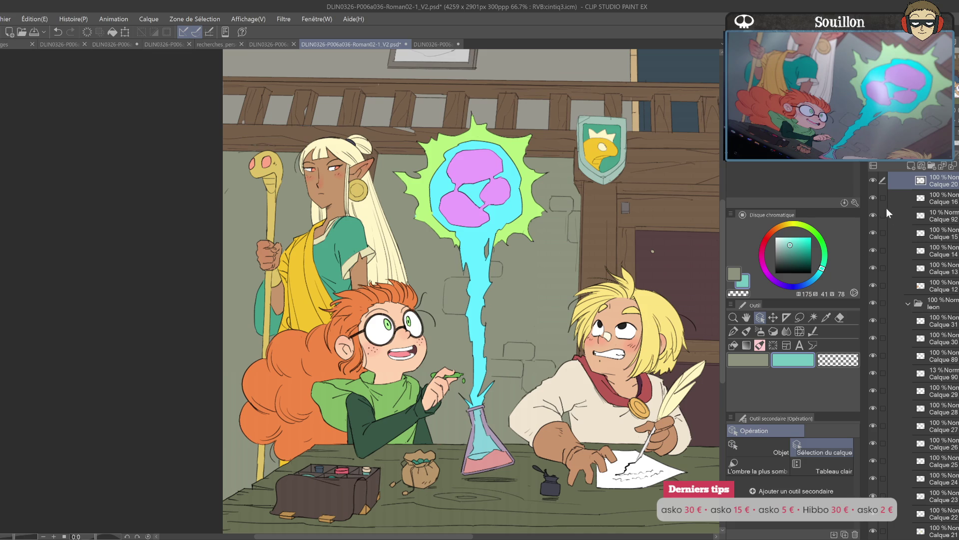
{"action": "left_click", "coordinate": [874, 181]}
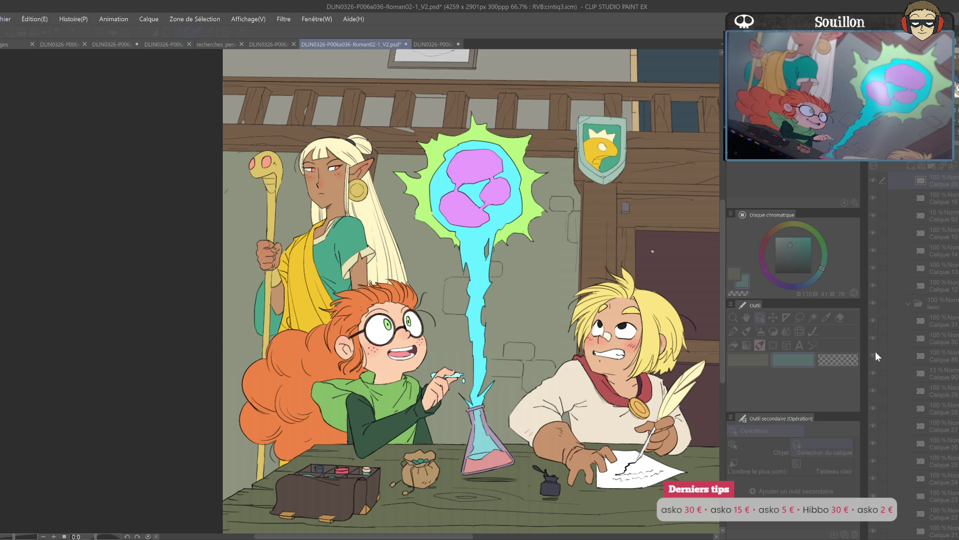
- Select a small area near the pencil tip, then copy and paste Calque 20 as a duplicate
{"action": "key", "text": "ctrl+v"}
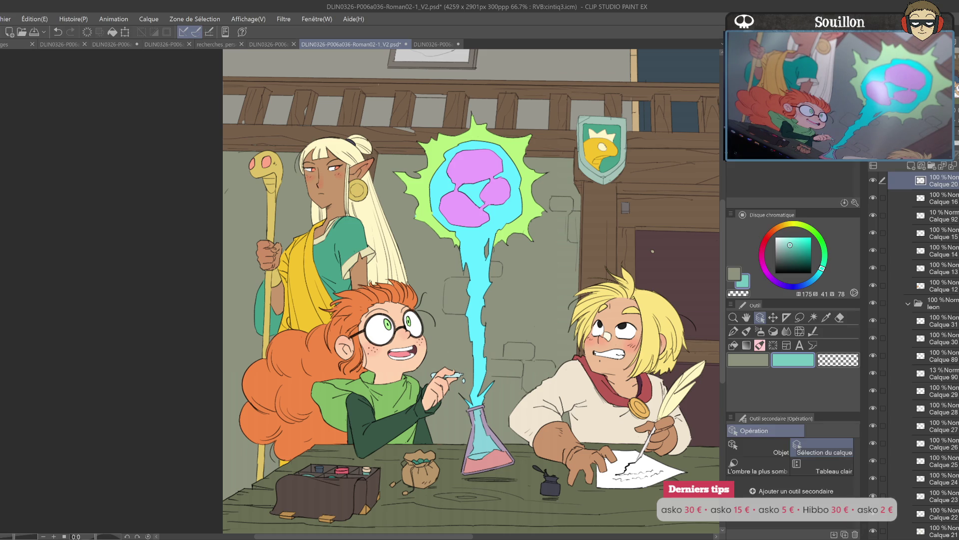
{"action": "key", "text": "p"}
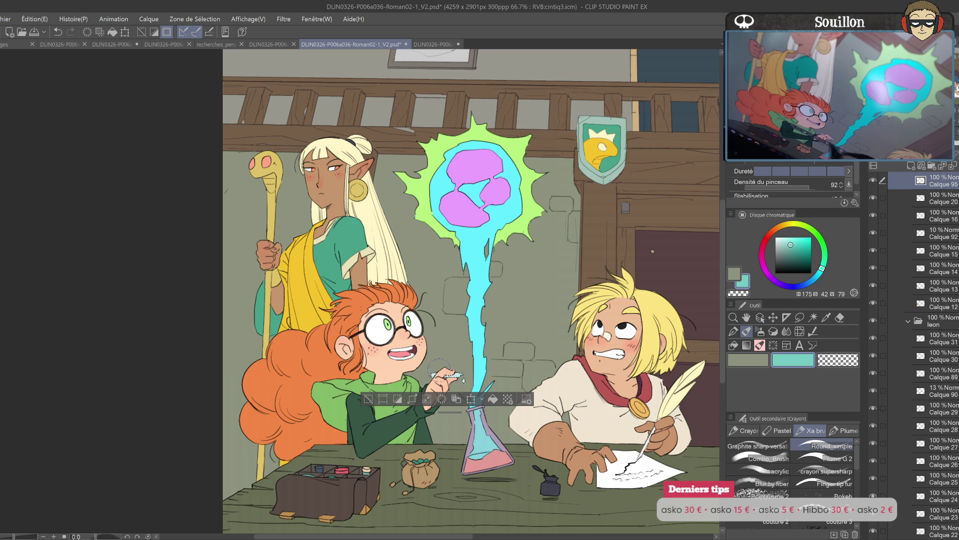
{"action": "key", "text": "ctrl+d"}
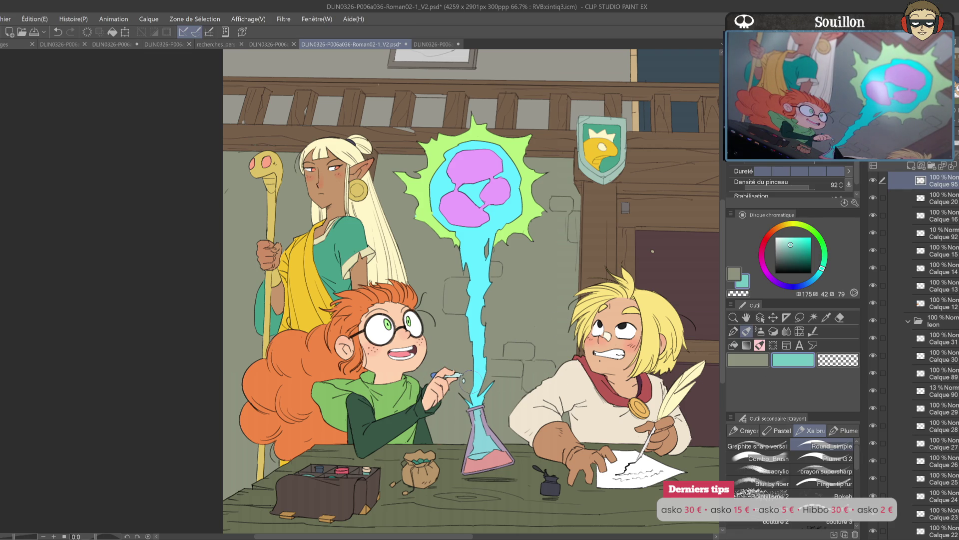
{"action": "key", "text": "m"}
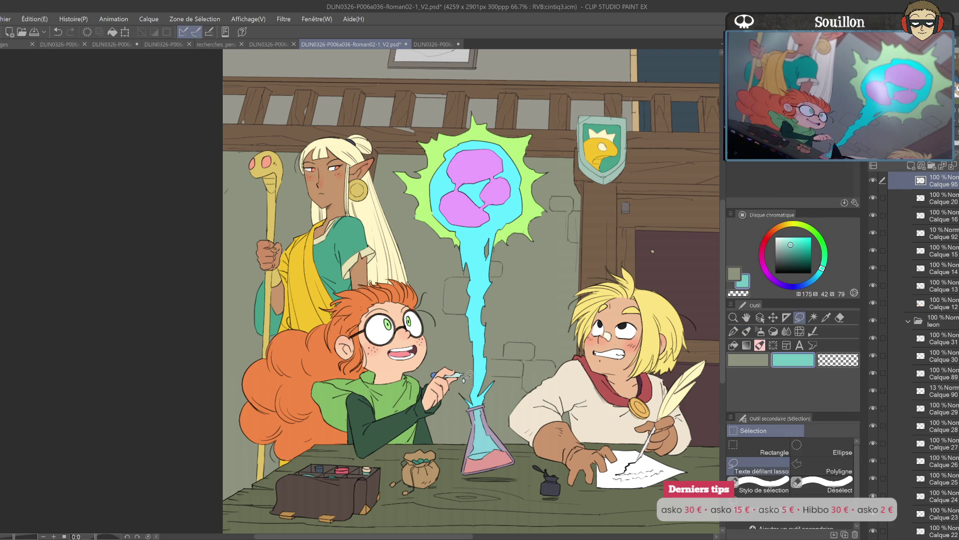
{"action": "left_click_drag", "start_coordinate": [467, 374], "coordinate": [464, 381]}
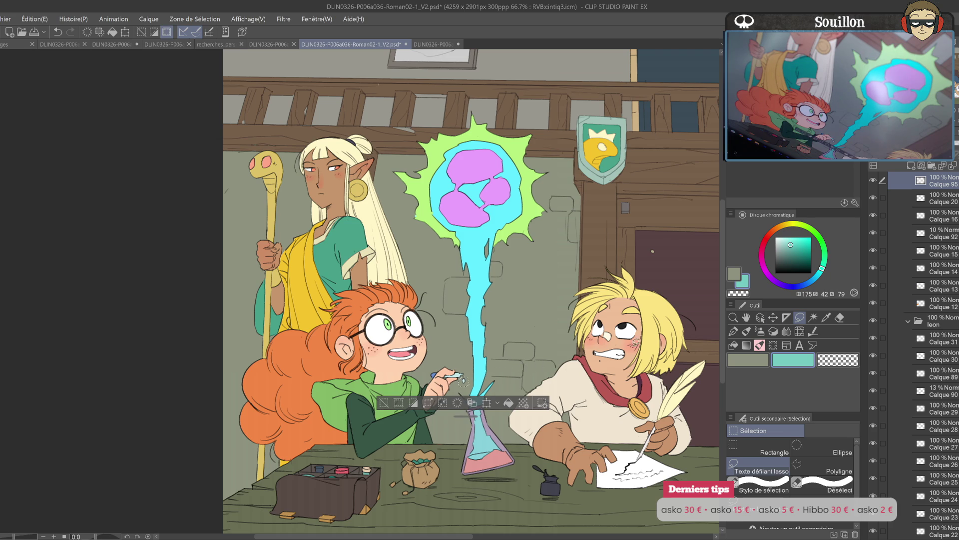
{"action": "left_click", "coordinate": [944, 200]}
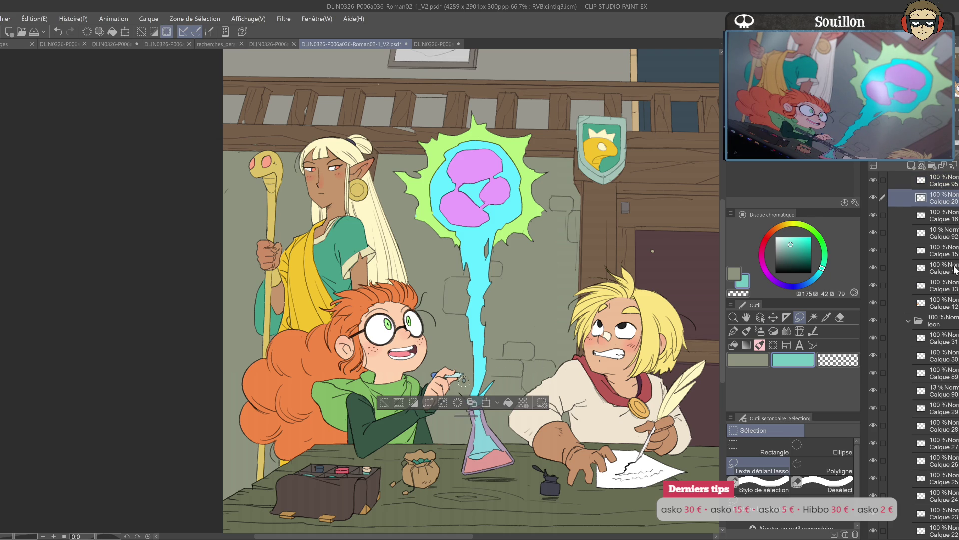
{"action": "key", "text": "ctrl+c"}
{"action": "key", "text": "ctrl+v"}
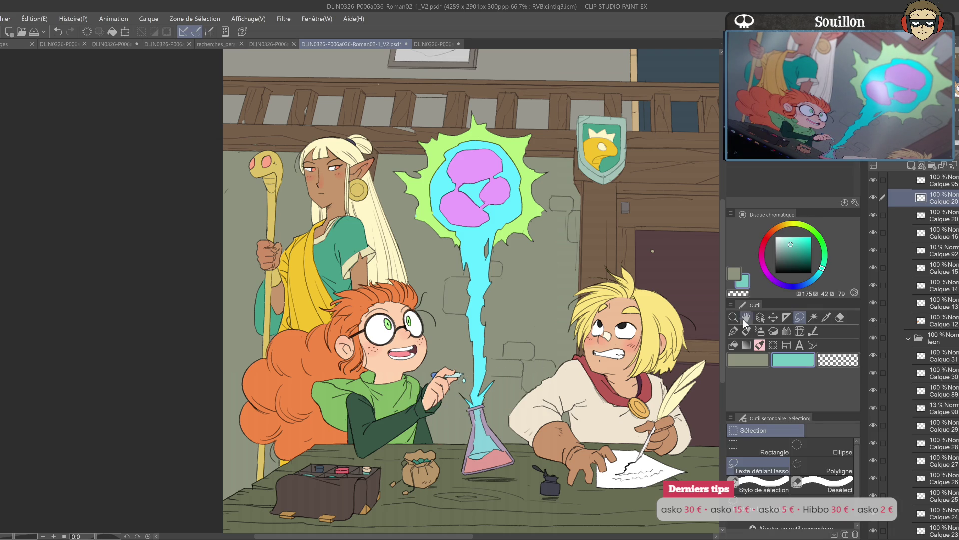
{"action": "mouse_move", "coordinate": [522, 394]}
{"action": "left_mouse_down"}
{"action": "mouse_move", "coordinate": [527, 373]}
{"action": "mouse_move", "coordinate": [506, 395]}
{"action": "left_mouse_up"}
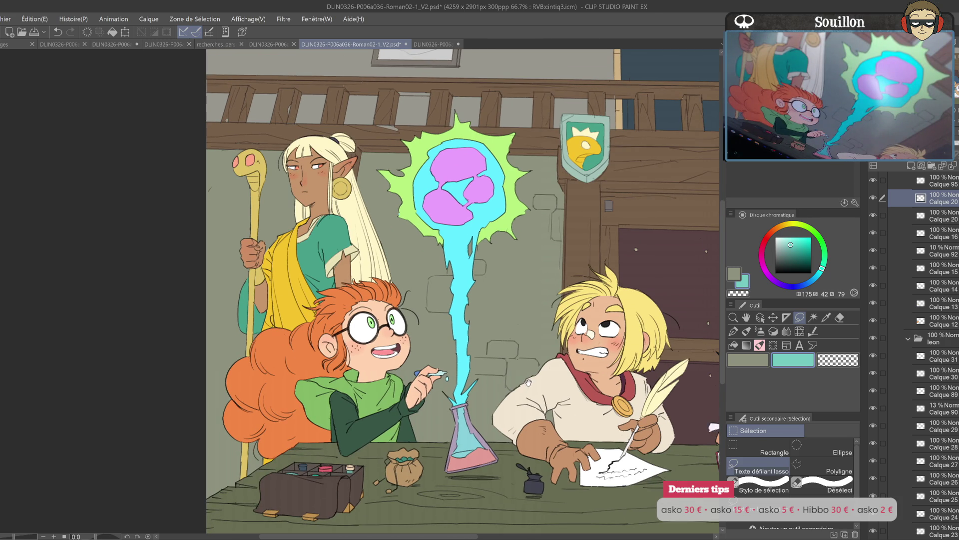
- Pick the flask liquid's layer from the canvas and shift its hue from orange to cyan
{"action": "scroll", "coordinate": [529, 383], "scroll_direction": "up", "scroll_amount": 4}
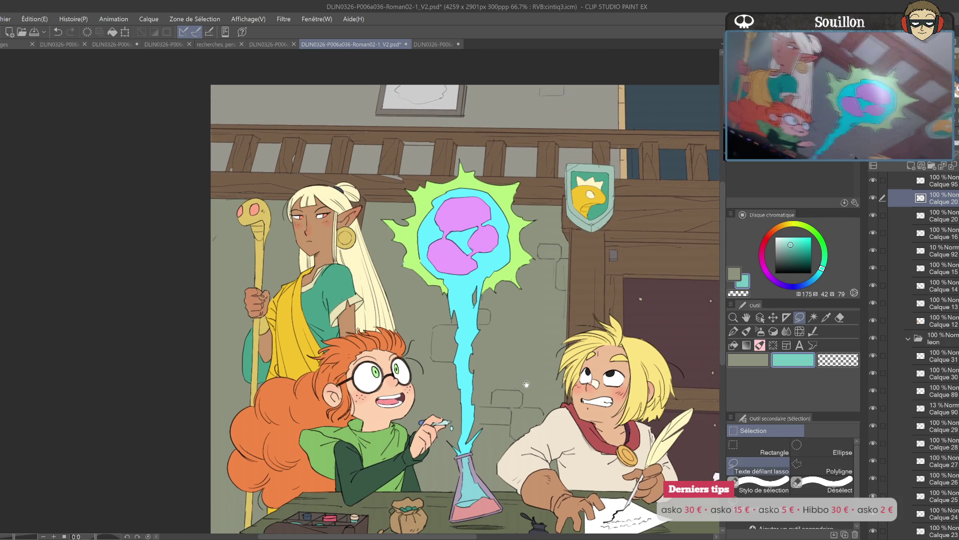
{"action": "left_click", "coordinate": [760, 317]}
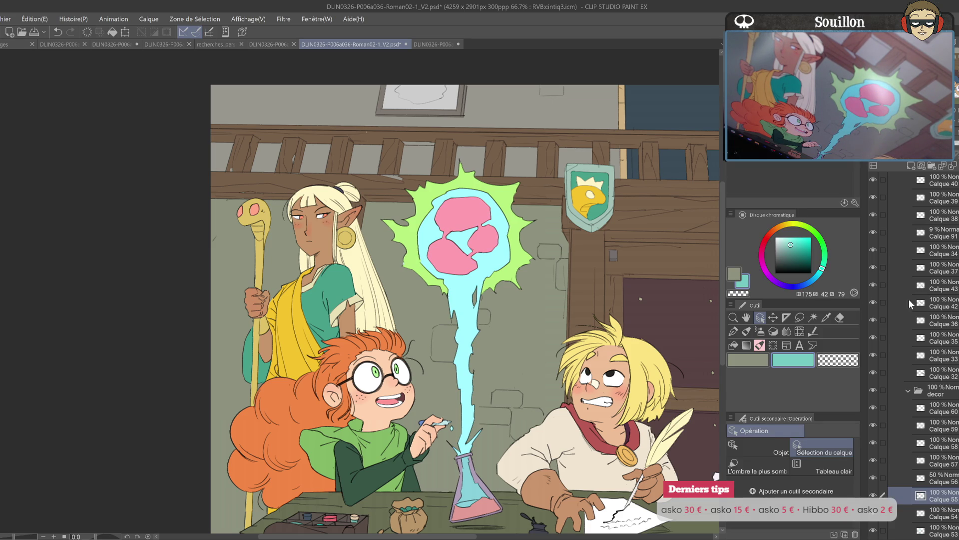
{"action": "mouse_move", "coordinate": [524, 387]}
{"action": "left_mouse_down"}
{"action": "mouse_move", "coordinate": [597, 325]}
{"action": "mouse_move", "coordinate": [574, 387]}
{"action": "mouse_move", "coordinate": [542, 325]}
{"action": "left_mouse_up"}
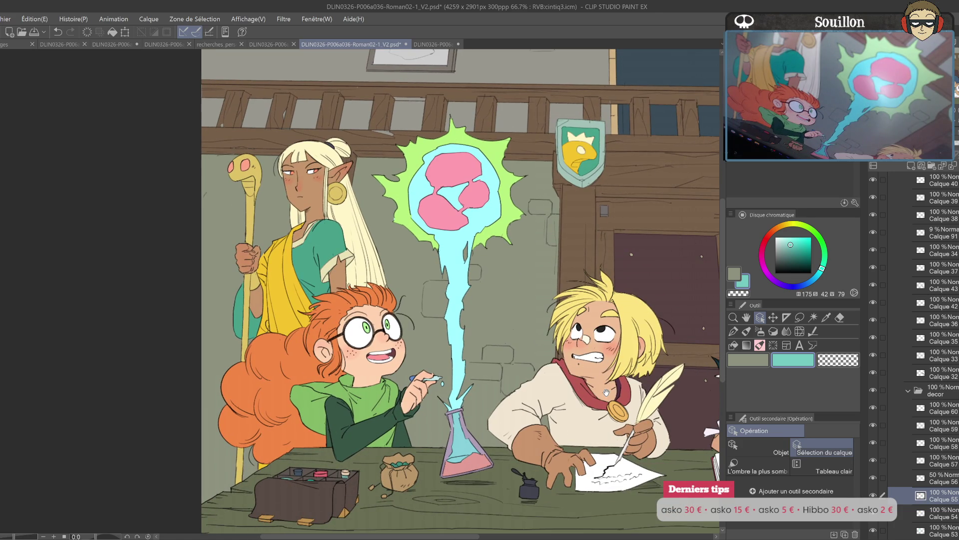
{"action": "left_click_drag", "start_coordinate": [606, 391], "coordinate": [607, 389]}
{"action": "left_click", "coordinate": [662, 392]}
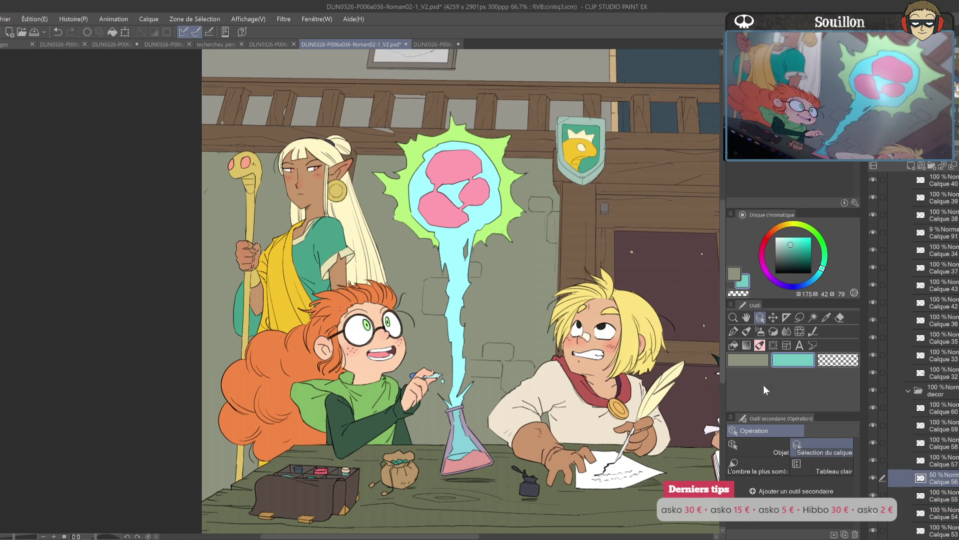
{"action": "left_click_drag", "start_coordinate": [887, 328], "coordinate": [803, 328]}
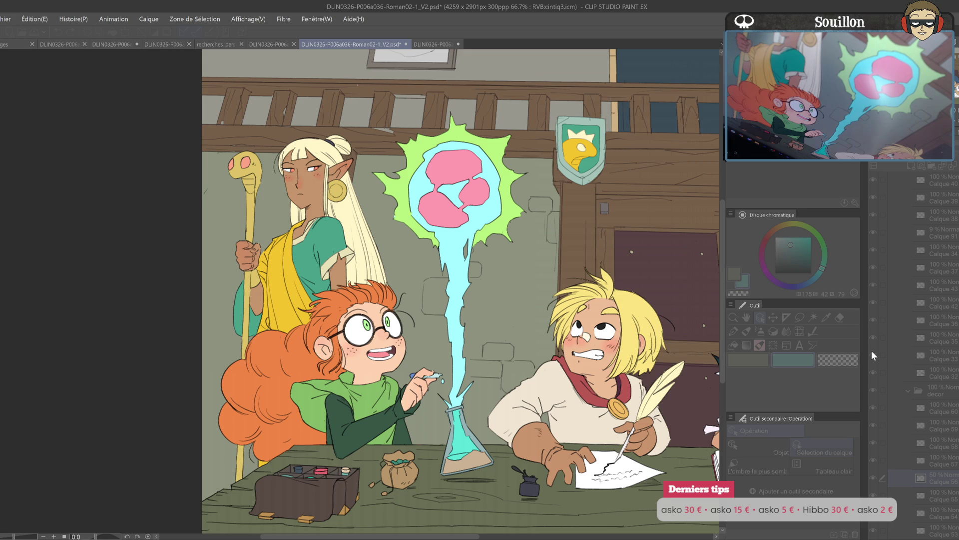
{"action": "key", "text": "Return"}
{"action": "mouse_move", "coordinate": [545, 330]}
{"action": "left_mouse_down"}
{"action": "mouse_move", "coordinate": [547, 361]}
{"action": "mouse_move", "coordinate": [558, 367]}
{"action": "mouse_move", "coordinate": [688, 393]}
{"action": "left_mouse_up"}
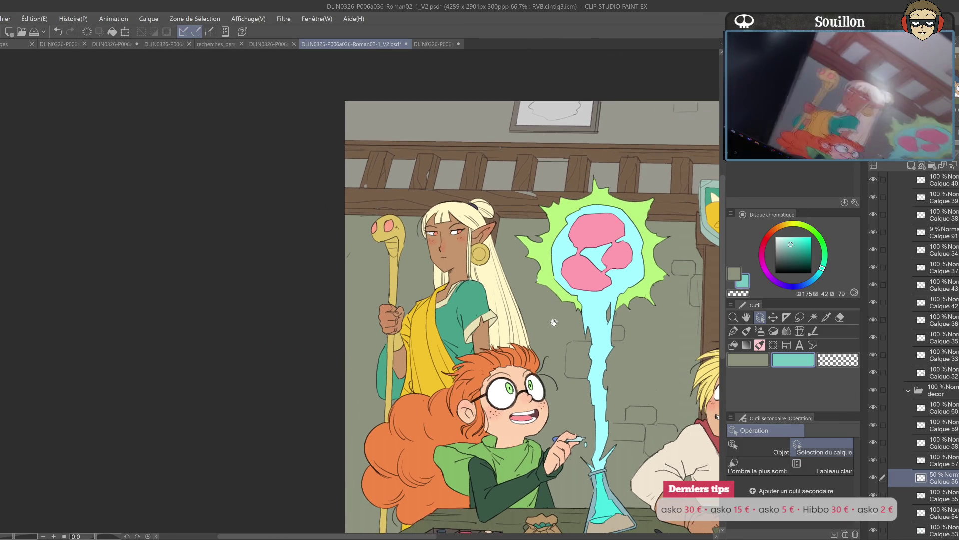
- Sample the cream of the elf's hair, select her teal dress area, and load the Pencil brush
{"action": "key", "text": "i"}
{"action": "left_click", "coordinate": [513, 294]}
{"action": "key", "text": "o"}
{"action": "left_click", "coordinate": [513, 293]}
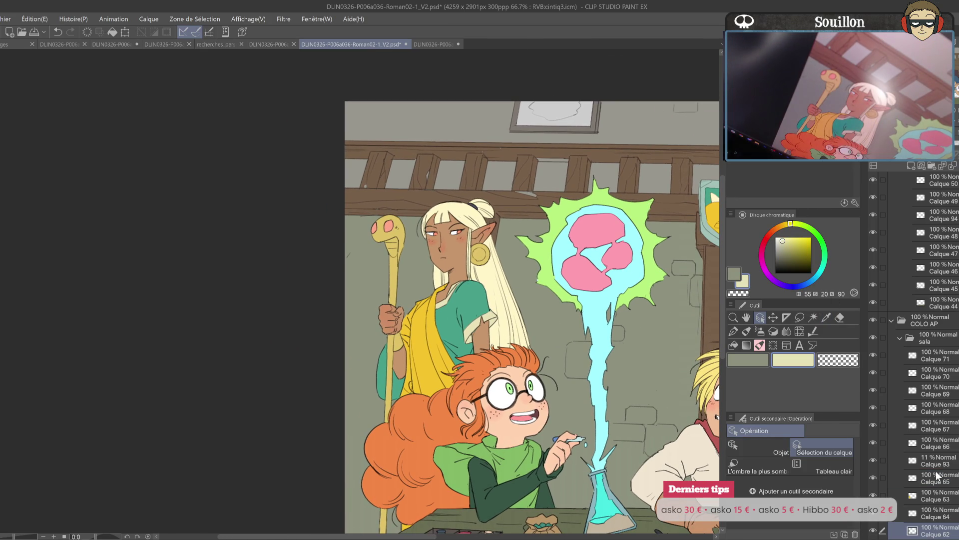
{"action": "left_click", "coordinate": [912, 531], "text": "ctrl"}
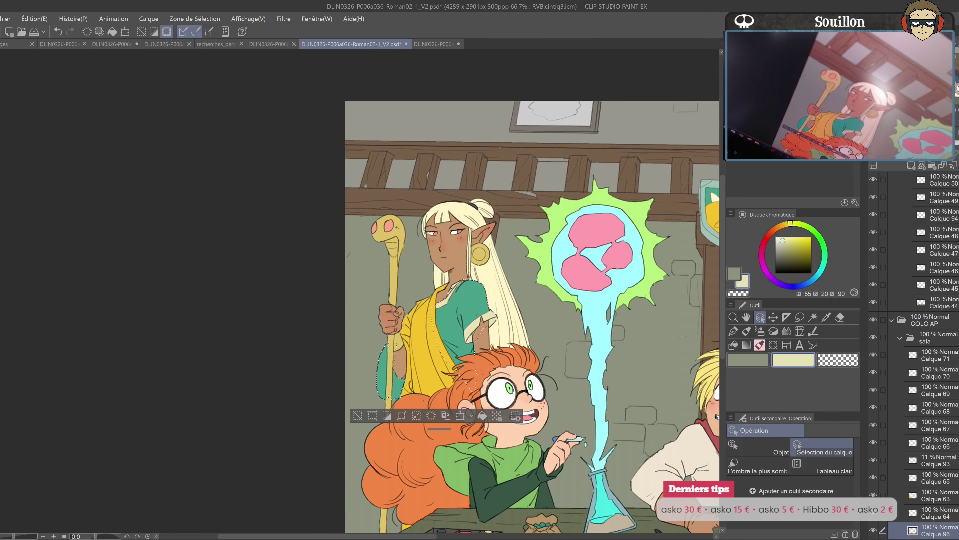
{"action": "left_click", "coordinate": [746, 331]}
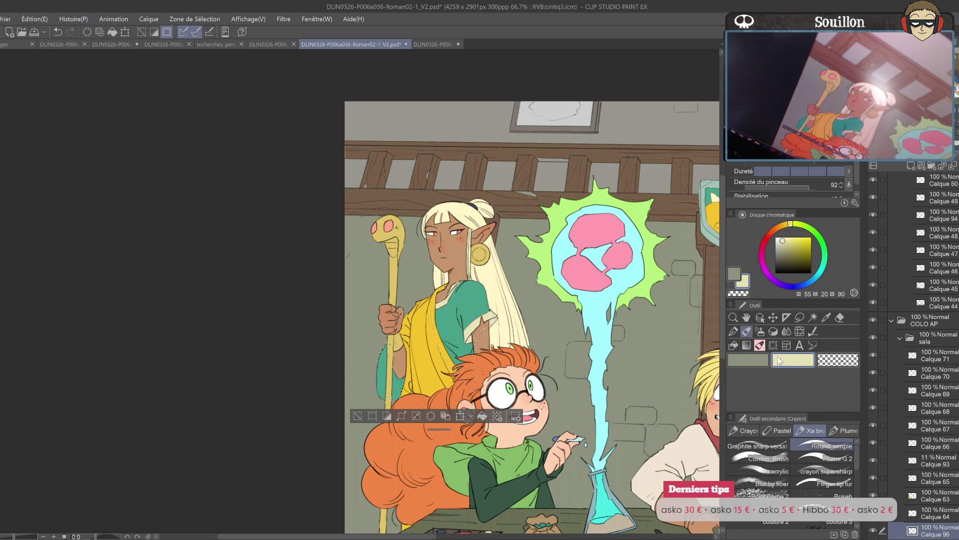
{"action": "left_click_drag", "start_coordinate": [472, 301], "coordinate": [484, 309]}
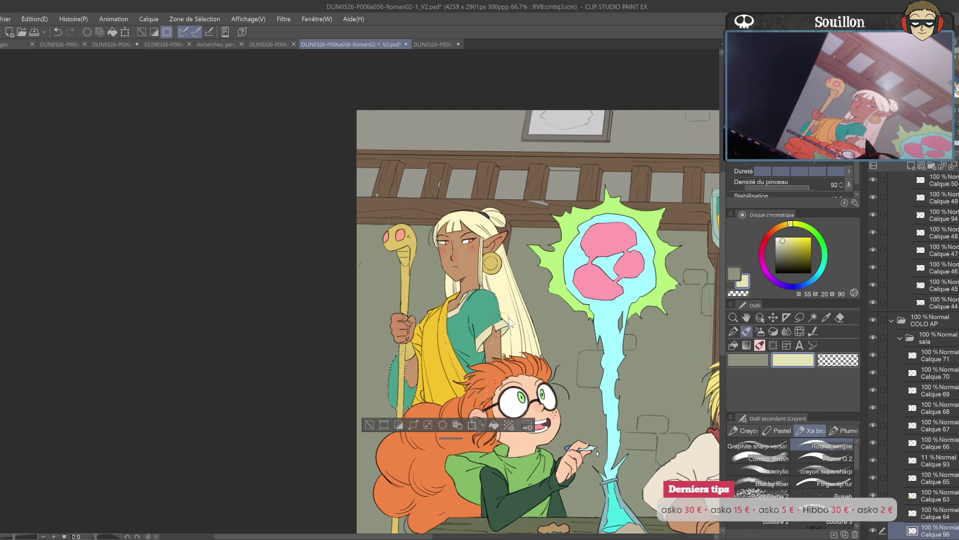
- Draw cream S-shaped spiral motifs on the elf's dress and sleeve, undoing stray strokes
{"action": "mouse_move", "coordinate": [449, 348]}
{"action": "left_mouse_down"}
{"action": "mouse_move", "coordinate": [462, 333]}
{"action": "mouse_move", "coordinate": [447, 334]}
{"action": "left_mouse_up"}
{"action": "scroll", "coordinate": [464, 317], "scroll_direction": "up", "scroll_amount": 2}
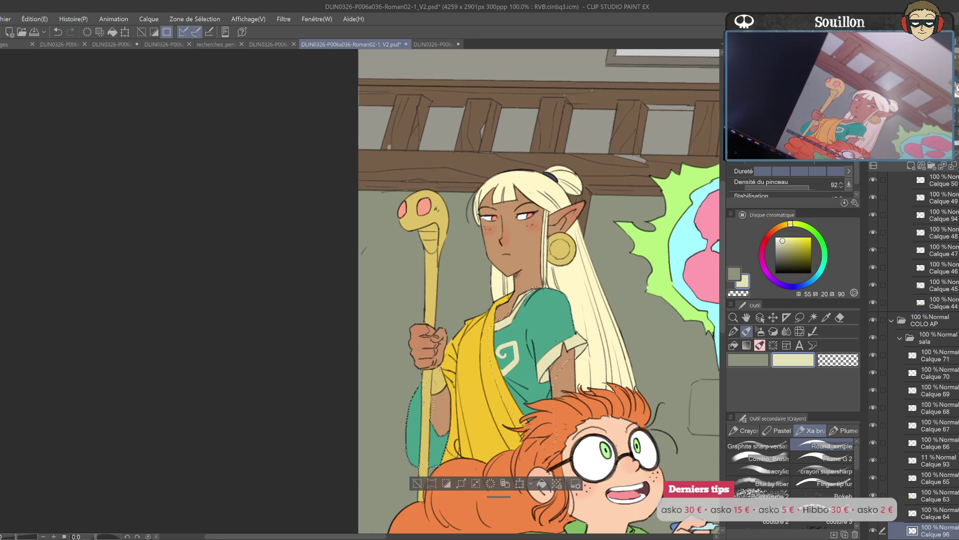
{"action": "left_click_drag", "start_coordinate": [462, 324], "coordinate": [449, 319]}
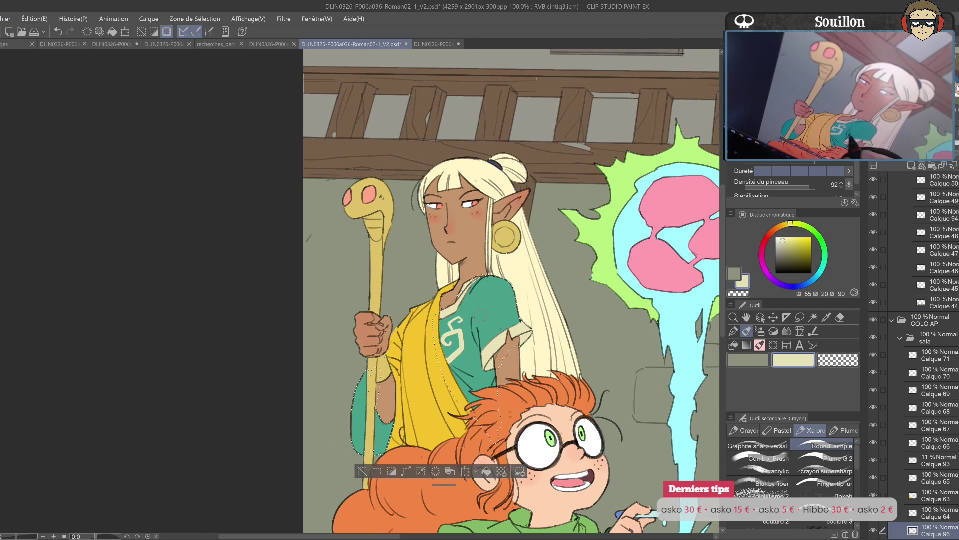
{"action": "mouse_move", "coordinate": [503, 293]}
{"action": "left_mouse_down"}
{"action": "mouse_move", "coordinate": [517, 310]}
{"action": "mouse_move", "coordinate": [509, 313]}
{"action": "left_mouse_up"}
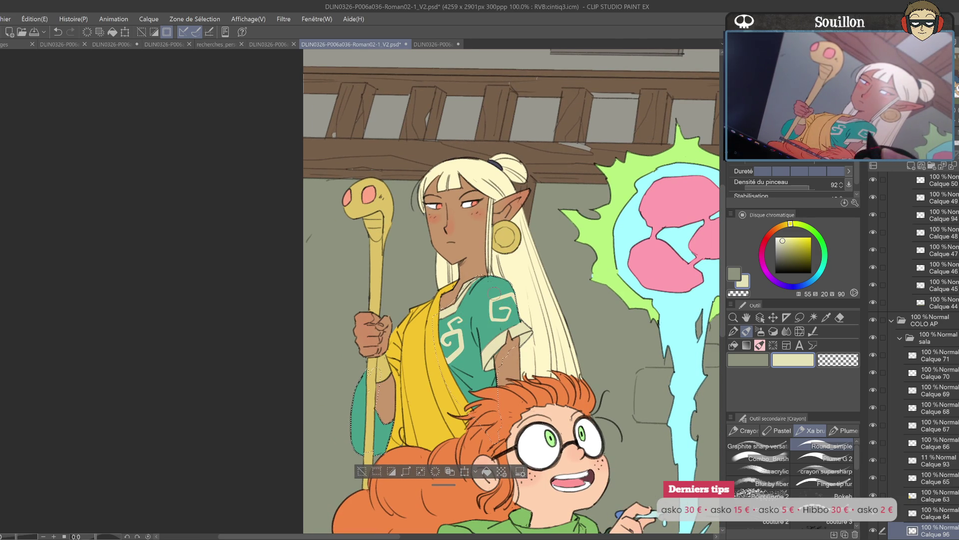
{"action": "key", "text": "ctrl+z"}
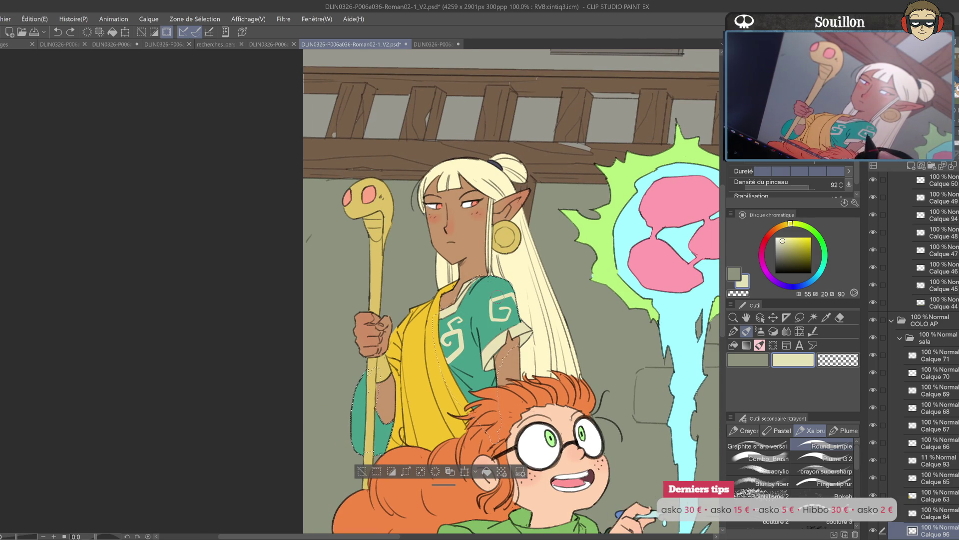
{"action": "key", "text": "ctrl+z"}
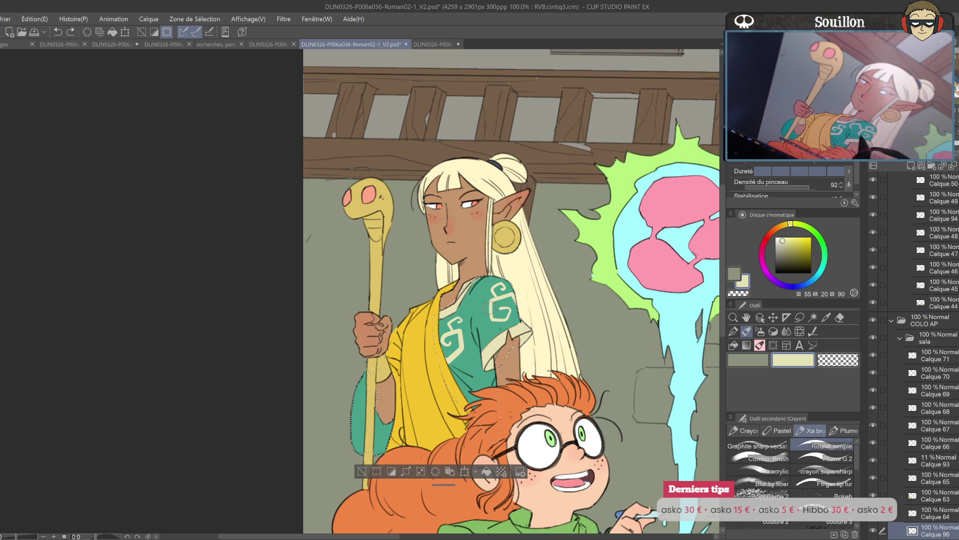
{"action": "key", "text": "h"}
{"action": "scroll", "coordinate": [446, 325], "scroll_direction": "left", "scroll_amount": 5}
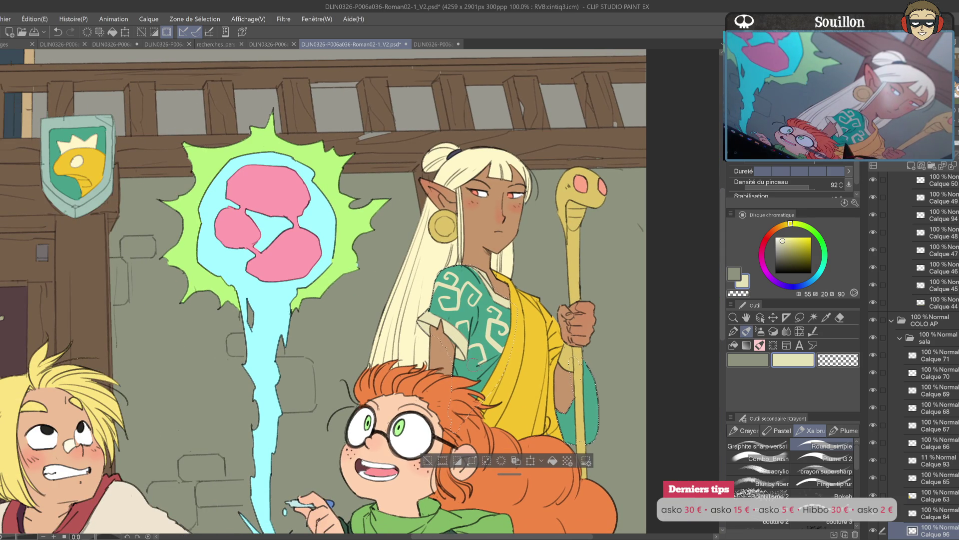
{"action": "key", "text": "ctrl+z"}
{"action": "key", "text": "h"}
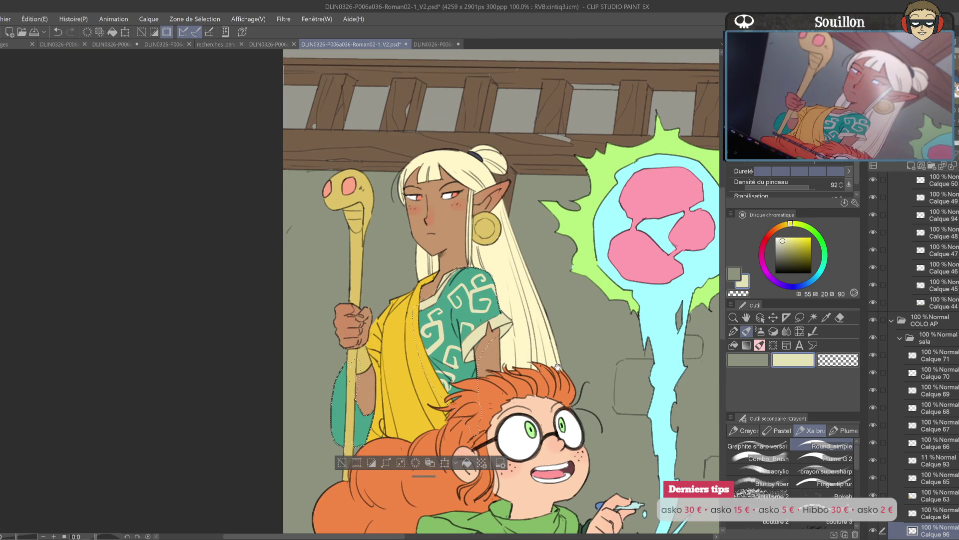
{"action": "left_click_drag", "start_coordinate": [552, 368], "coordinate": [602, 342]}
- Deselect, sample the cloth's yellow, and paint it over the teal patch on the elf's yellow cloth
{"action": "key", "text": "ctrl+d"}
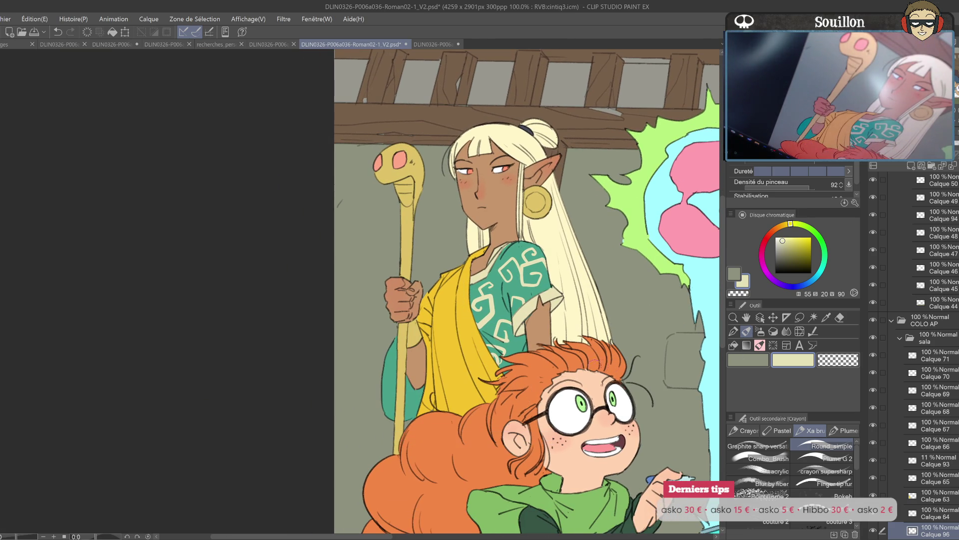
{"action": "key", "text": "o"}
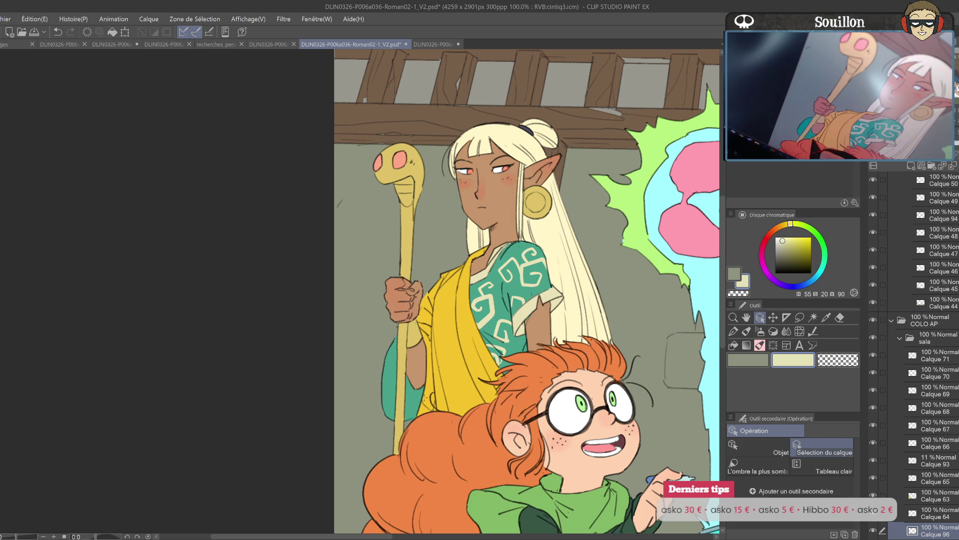
{"action": "left_click", "coordinate": [451, 372]}
{"action": "key", "text": "b"}
{"action": "left_click", "coordinate": [451, 373], "text": "alt"}
{"action": "mouse_move", "coordinate": [414, 400]}
{"action": "left_mouse_down"}
{"action": "mouse_move", "coordinate": [389, 373]}
{"action": "mouse_move", "coordinate": [394, 338]}
{"action": "mouse_move", "coordinate": [385, 412]}
{"action": "left_mouse_up"}
{"action": "mouse_move", "coordinate": [383, 403]}
{"action": "left_mouse_down"}
{"action": "mouse_move", "coordinate": [407, 408]}
{"action": "mouse_move", "coordinate": [407, 417]}
{"action": "mouse_move", "coordinate": [417, 393]}
{"action": "left_mouse_up"}
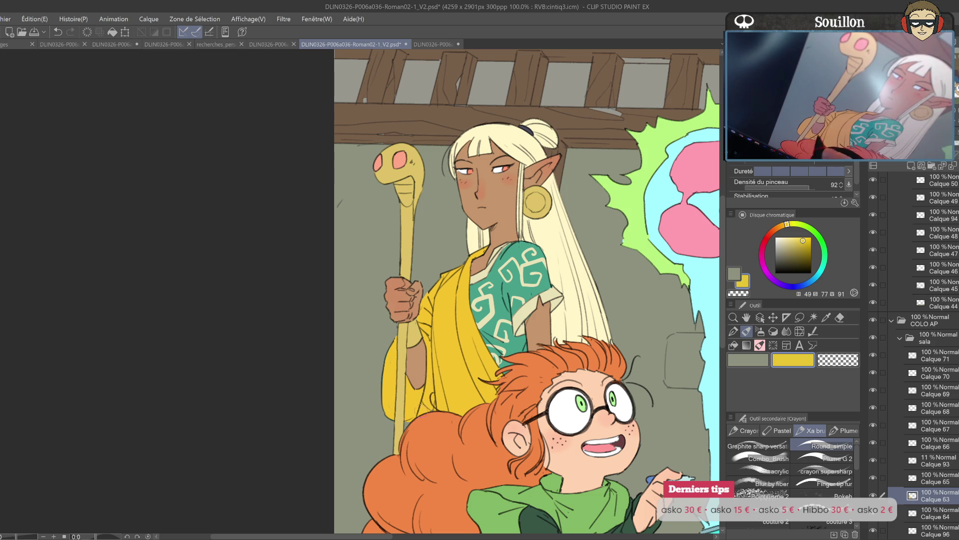
{"action": "left_click_drag", "start_coordinate": [527, 384], "coordinate": [514, 372]}
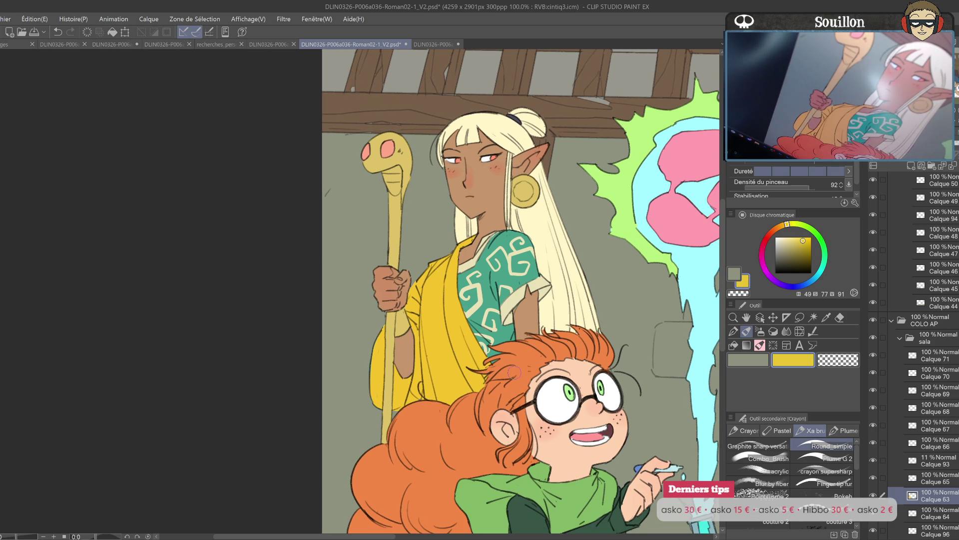
{"action": "scroll", "coordinate": [515, 372], "scroll_direction": "up", "scroll_amount": 3}
{"action": "scroll", "coordinate": [514, 372], "scroll_direction": "right", "scroll_amount": 5}
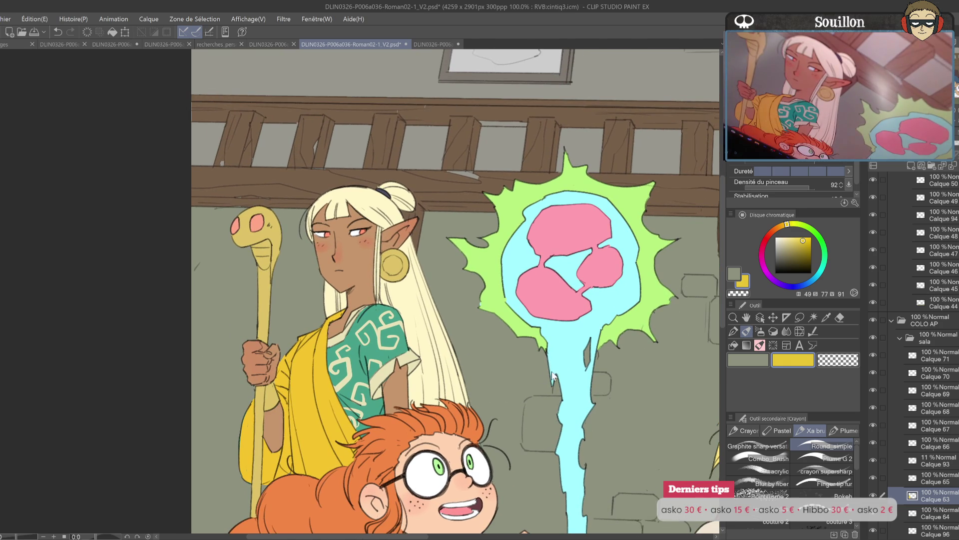
- Select the flask liquid layer, Calque 51, and shift its beige lower liquid to pink
{"action": "key", "text": "o"}
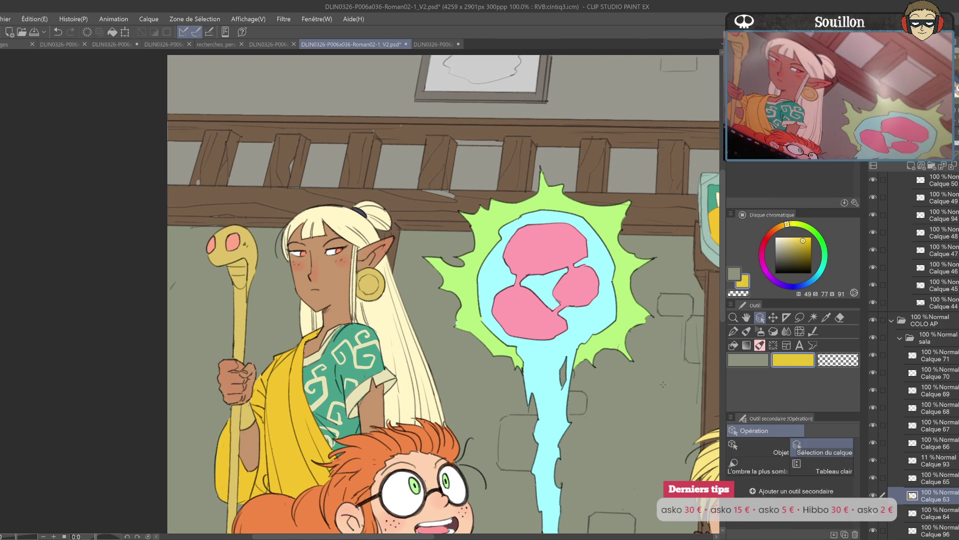
{"action": "left_click_drag", "start_coordinate": [705, 377], "coordinate": [488, 359]}
{"action": "scroll", "coordinate": [488, 359], "scroll_direction": "down", "scroll_amount": 5}
{"action": "scroll", "coordinate": [632, 388], "scroll_direction": "left", "scroll_amount": 2}
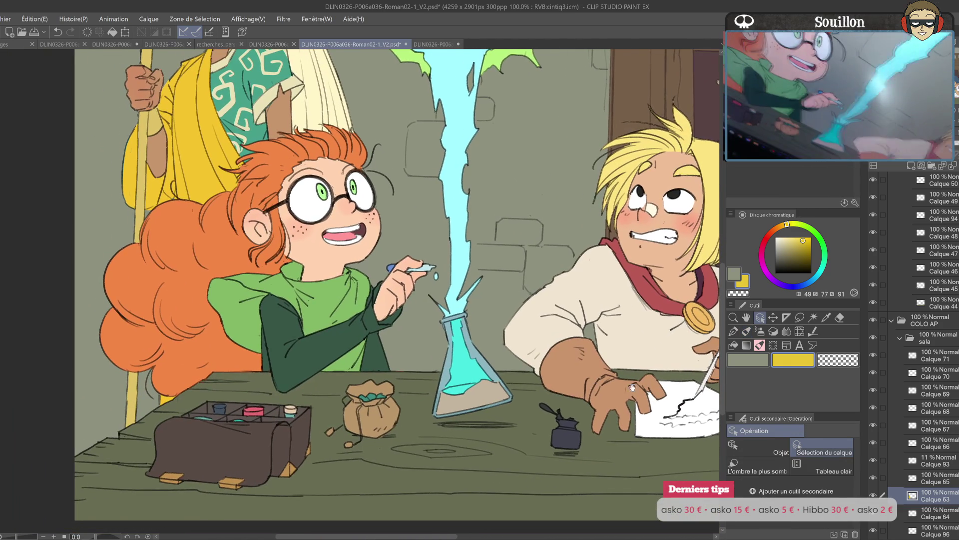
{"action": "left_click_drag", "start_coordinate": [633, 387], "coordinate": [640, 382]}
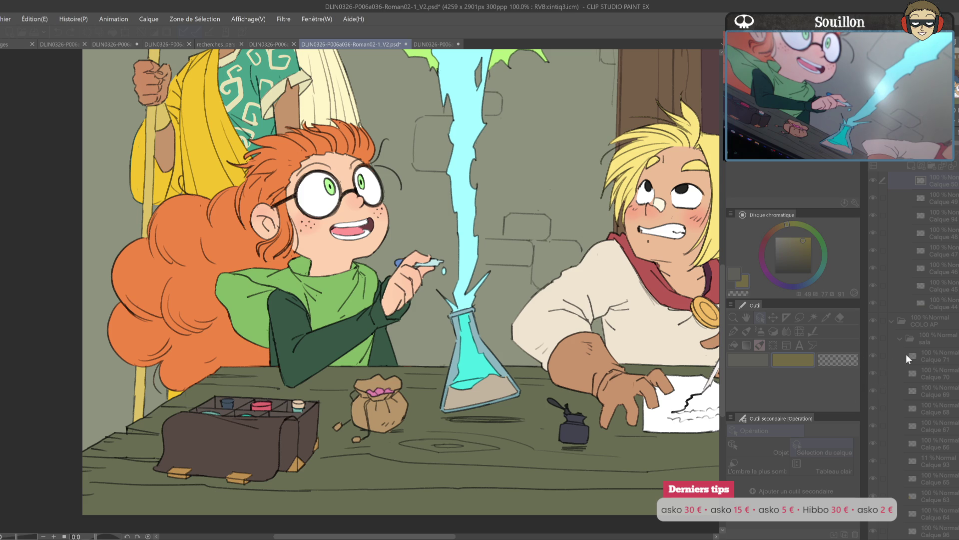
{"action": "left_click", "coordinate": [493, 380]}
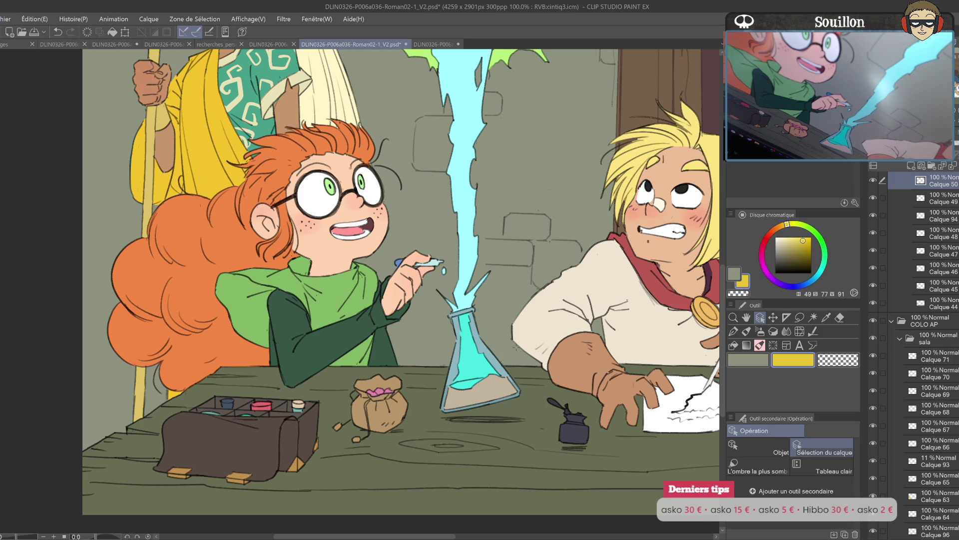
{"action": "left_click", "coordinate": [944, 165]}
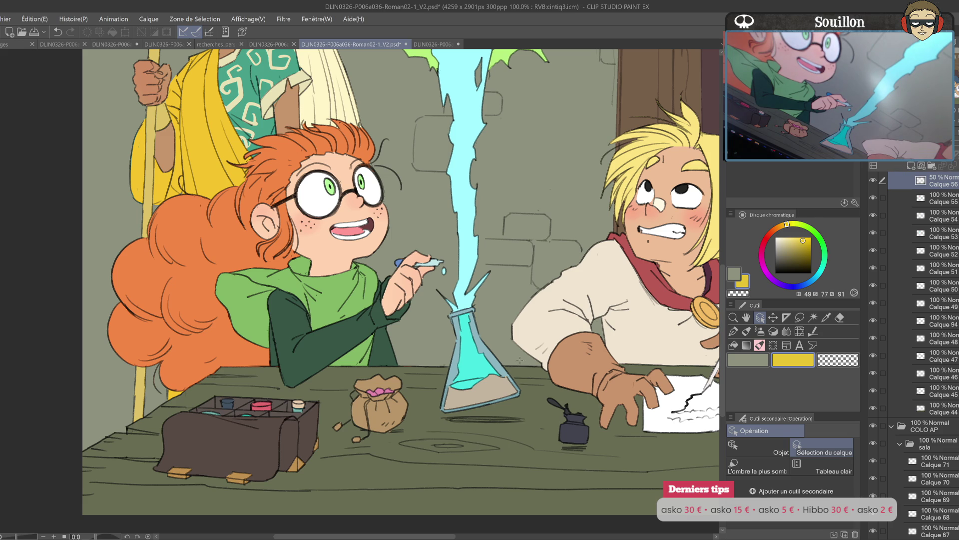
{"action": "left_click", "coordinate": [929, 269]}
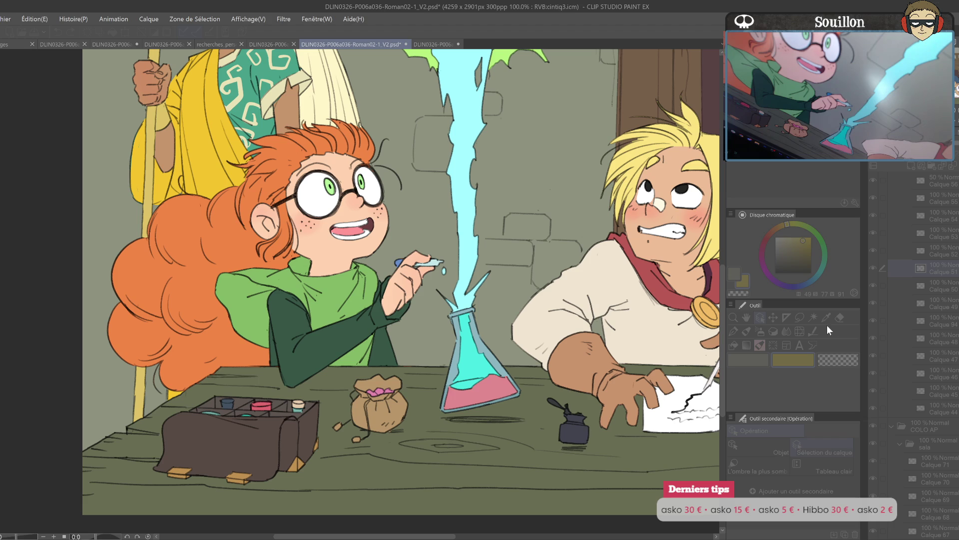
{"action": "key", "text": "Return"}
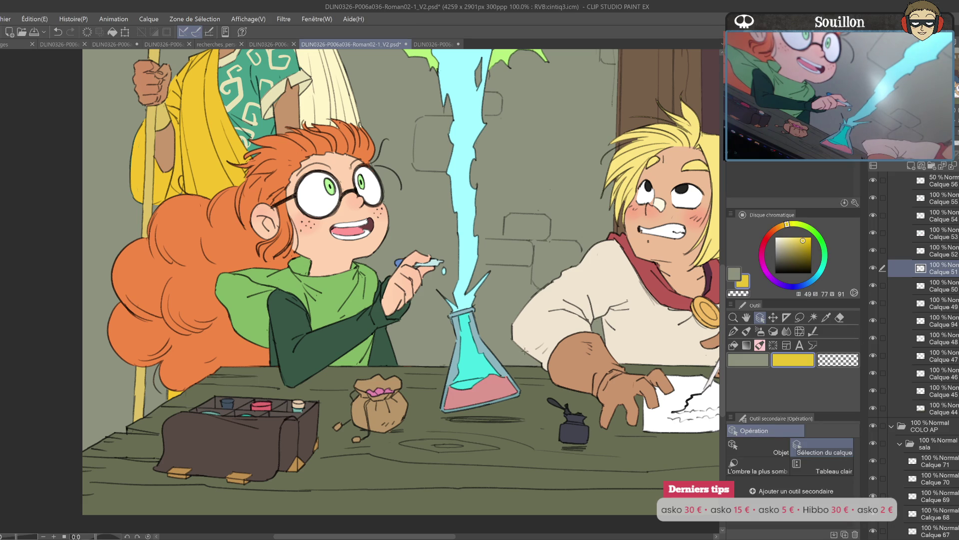
{"action": "mouse_move", "coordinate": [541, 364]}
{"action": "left_mouse_down"}
{"action": "mouse_move", "coordinate": [493, 409]}
{"action": "mouse_move", "coordinate": [600, 356]}
{"action": "left_mouse_up"}
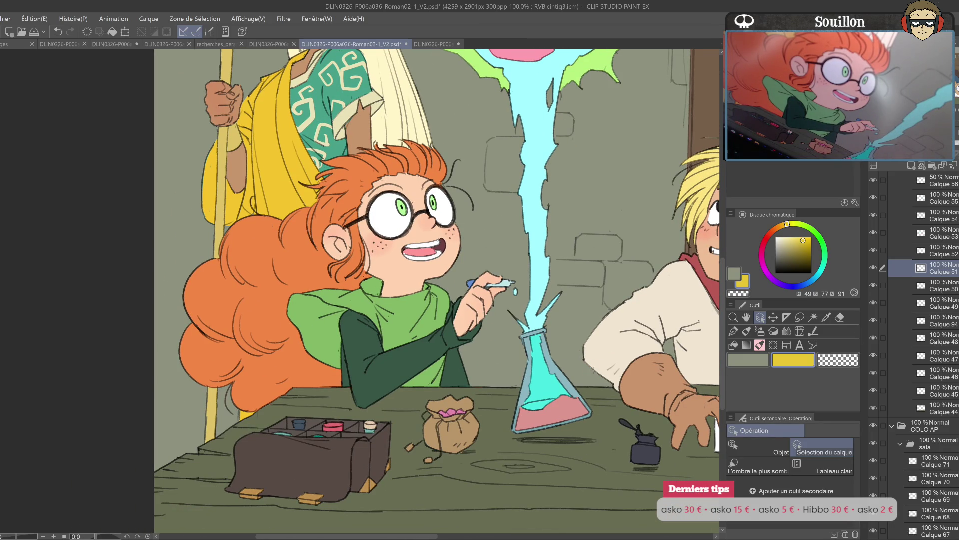
{"action": "mouse_move", "coordinate": [603, 364]}
{"action": "left_mouse_down"}
{"action": "mouse_move", "coordinate": [524, 390]}
{"action": "mouse_move", "coordinate": [429, 380]}
{"action": "left_mouse_up"}
{"action": "mouse_move", "coordinate": [607, 382]}
{"action": "left_mouse_down"}
{"action": "mouse_move", "coordinate": [569, 357]}
{"action": "mouse_move", "coordinate": [537, 384]}
{"action": "mouse_move", "coordinate": [555, 387]}
{"action": "left_mouse_up"}
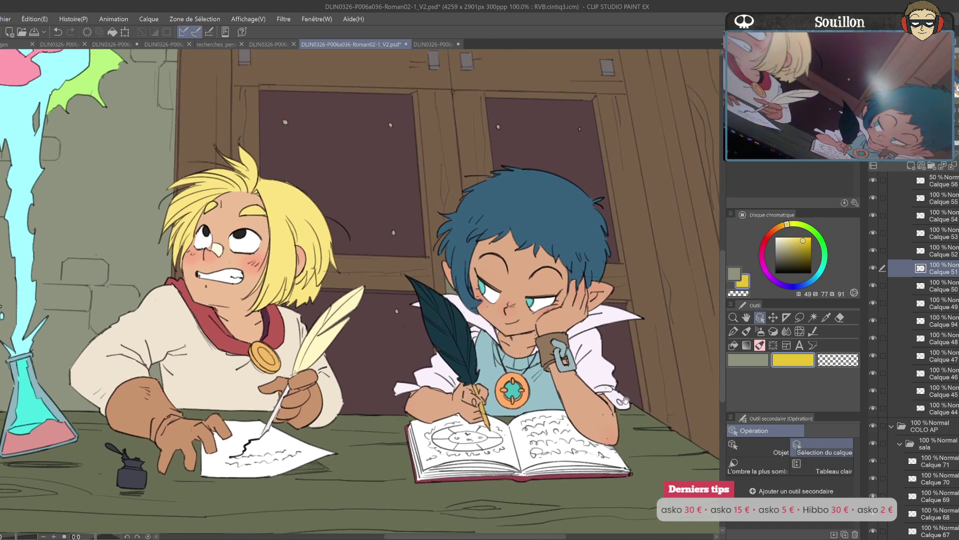
{"action": "left_click_drag", "start_coordinate": [635, 371], "coordinate": [634, 417]}
{"action": "left_click_drag", "start_coordinate": [620, 381], "coordinate": [624, 470]}
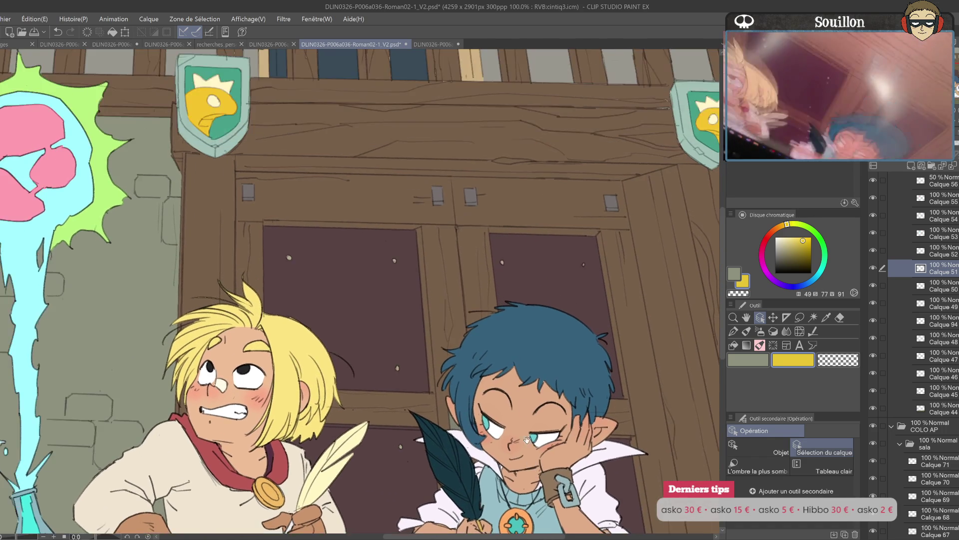
{"action": "left_click_drag", "start_coordinate": [531, 457], "coordinate": [608, 502]}
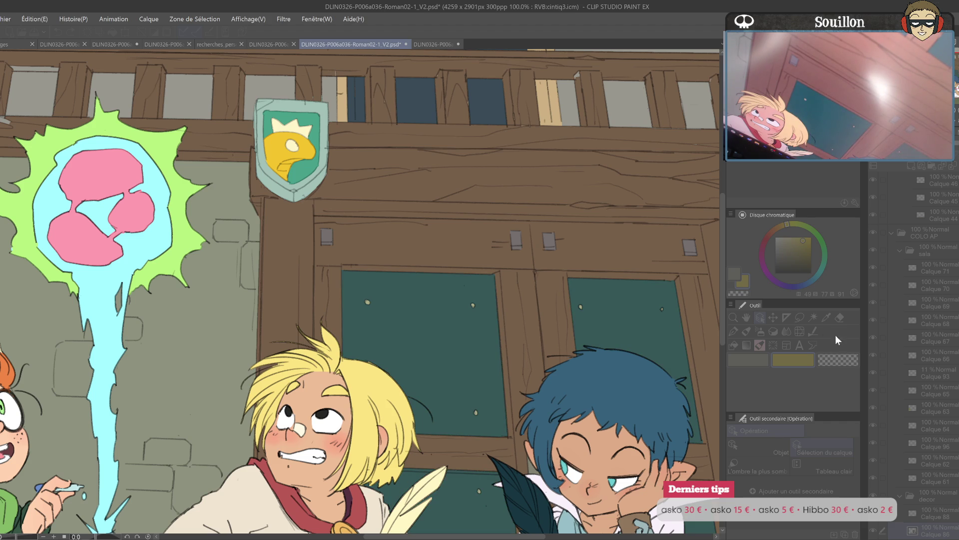
{"action": "left_click", "coordinate": [473, 304]}
{"action": "left_click", "coordinate": [783, 384]}
{"action": "scroll", "coordinate": [359, 290], "scroll_direction": "up", "scroll_amount": 2}
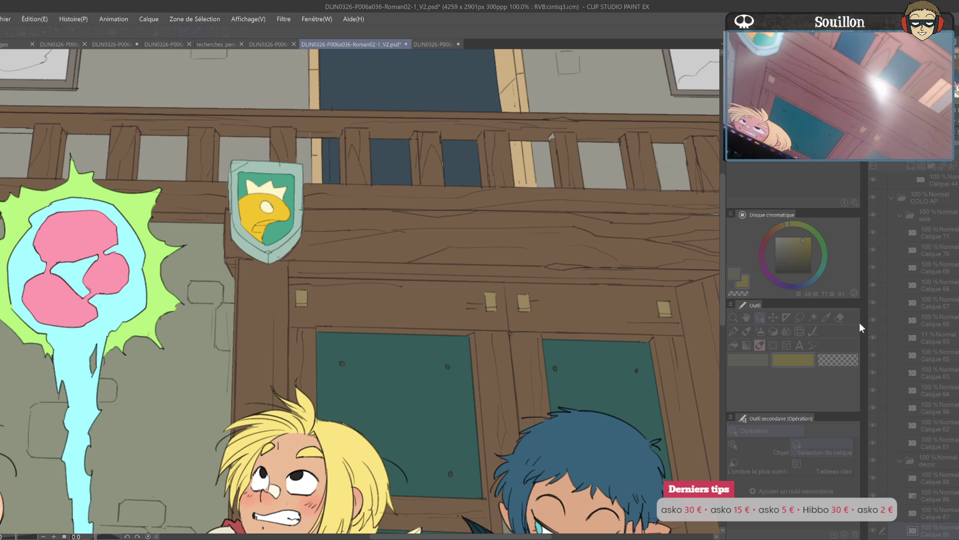
{"action": "left_click", "coordinate": [505, 339]}
{"action": "mouse_move", "coordinate": [474, 289]}
{"action": "left_mouse_down"}
{"action": "mouse_move", "coordinate": [515, 396]}
{"action": "mouse_move", "coordinate": [511, 416]}
{"action": "left_mouse_up"}
{"action": "key", "text": "ctrl+minus"}
{"action": "mouse_move", "coordinate": [133, 305]}
{"action": "left_mouse_down"}
{"action": "mouse_move", "coordinate": [316, 245]}
{"action": "mouse_move", "coordinate": [464, 320]}
{"action": "left_mouse_up"}
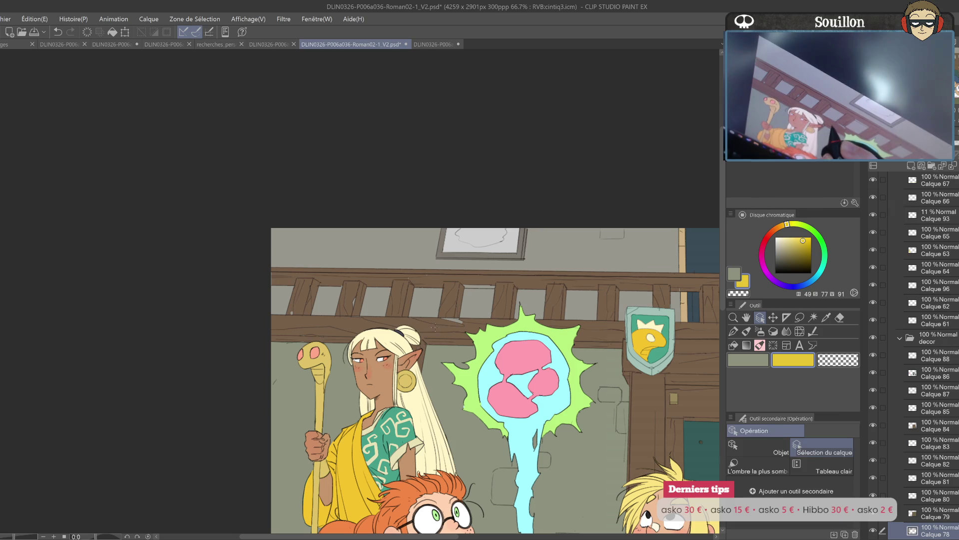
- Pick the brush in brown and stroke a touch-up along the wooden railing
{"action": "key", "text": "b"}
{"action": "left_click", "coordinate": [436, 327], "text": "alt"}
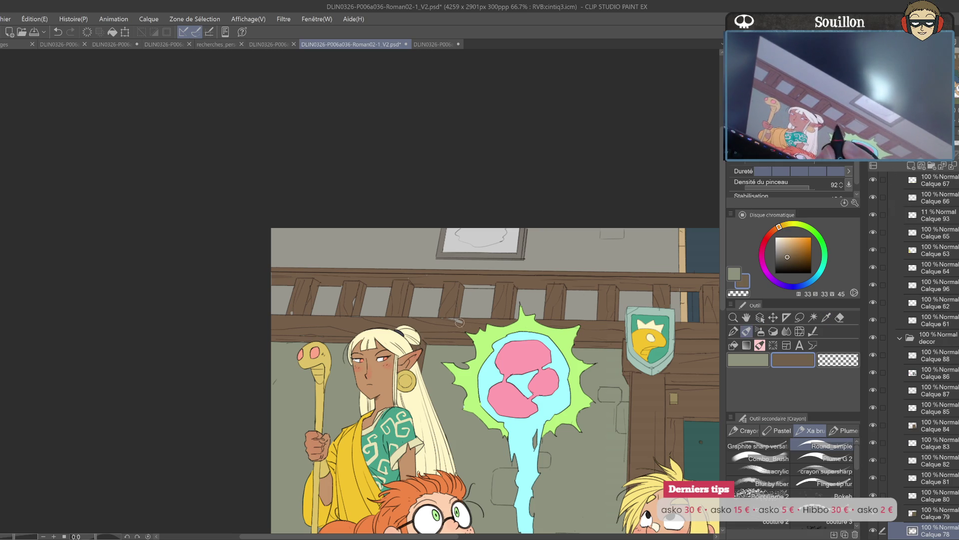
{"action": "left_click_drag", "start_coordinate": [464, 285], "coordinate": [499, 286]}
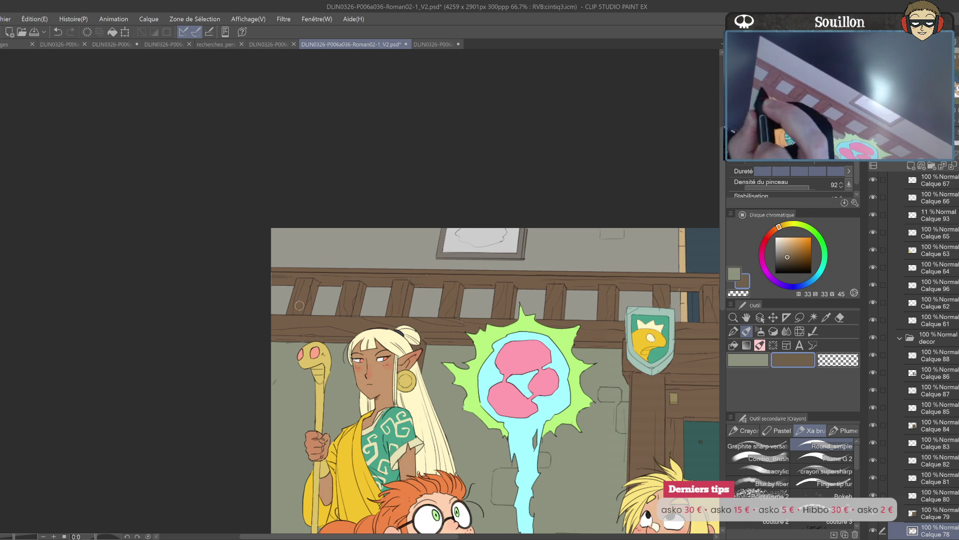
- Select the DECOR layer by picking a wall shield with the Object tool
{"action": "left_click_drag", "start_coordinate": [570, 316], "coordinate": [473, 368]}
{"action": "mouse_move", "coordinate": [527, 326]}
{"action": "left_mouse_down"}
{"action": "mouse_move", "coordinate": [494, 326]}
{"action": "mouse_move", "coordinate": [491, 361]}
{"action": "left_mouse_up"}
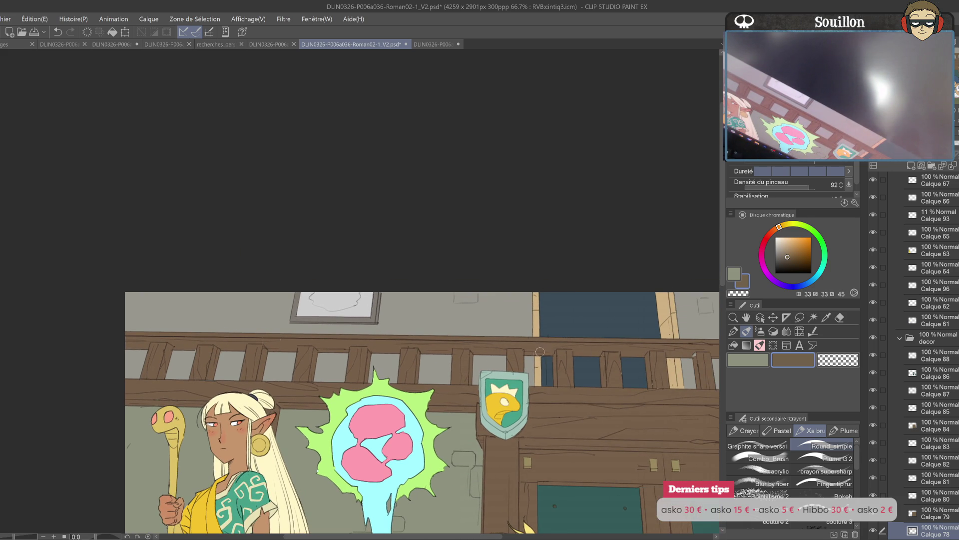
{"action": "left_click_drag", "start_coordinate": [545, 352], "coordinate": [444, 337]}
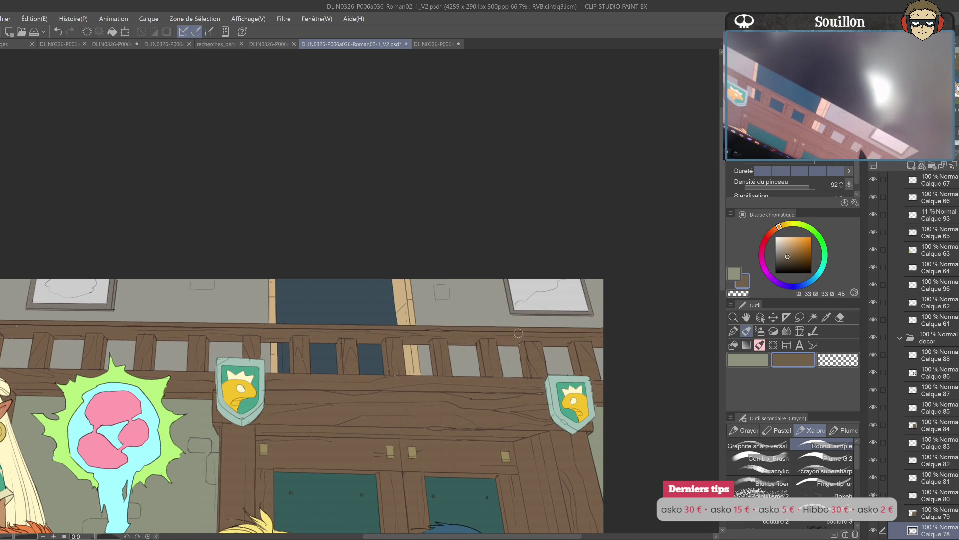
{"action": "mouse_move", "coordinate": [578, 362]}
{"action": "left_mouse_down"}
{"action": "mouse_move", "coordinate": [524, 374]}
{"action": "mouse_move", "coordinate": [553, 361]}
{"action": "left_mouse_up"}
{"action": "left_click_drag", "start_coordinate": [574, 395], "coordinate": [590, 350]}
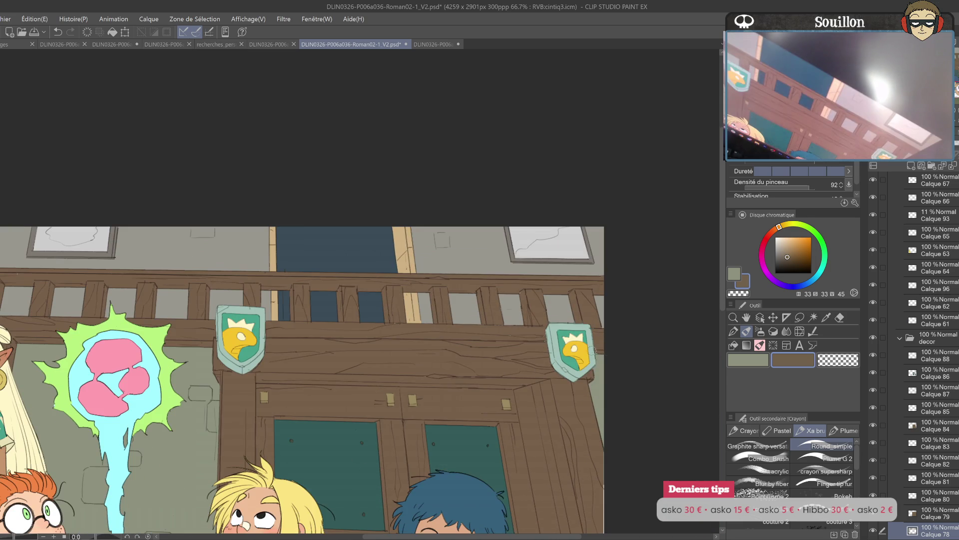
{"action": "left_click_drag", "start_coordinate": [603, 481], "coordinate": [610, 407]}
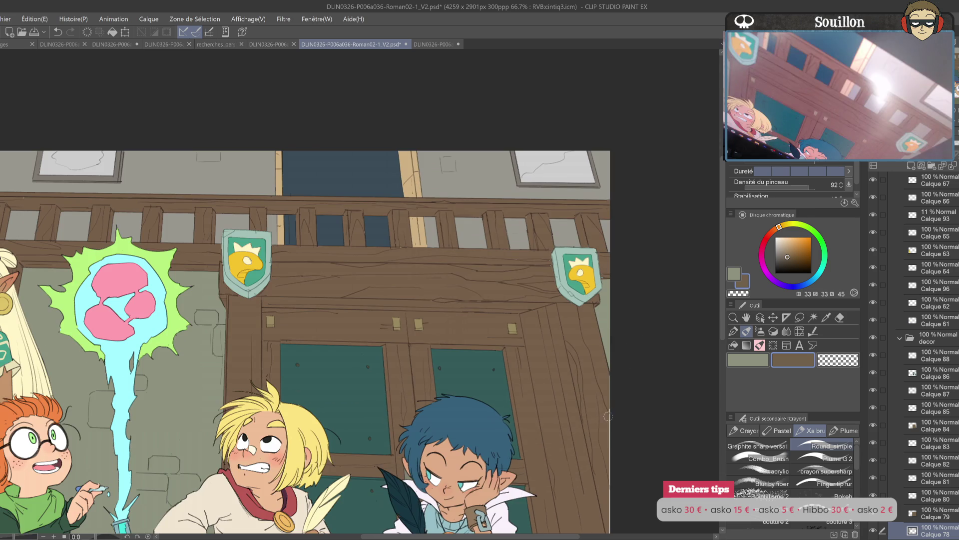
{"action": "left_click_drag", "start_coordinate": [632, 479], "coordinate": [608, 328]}
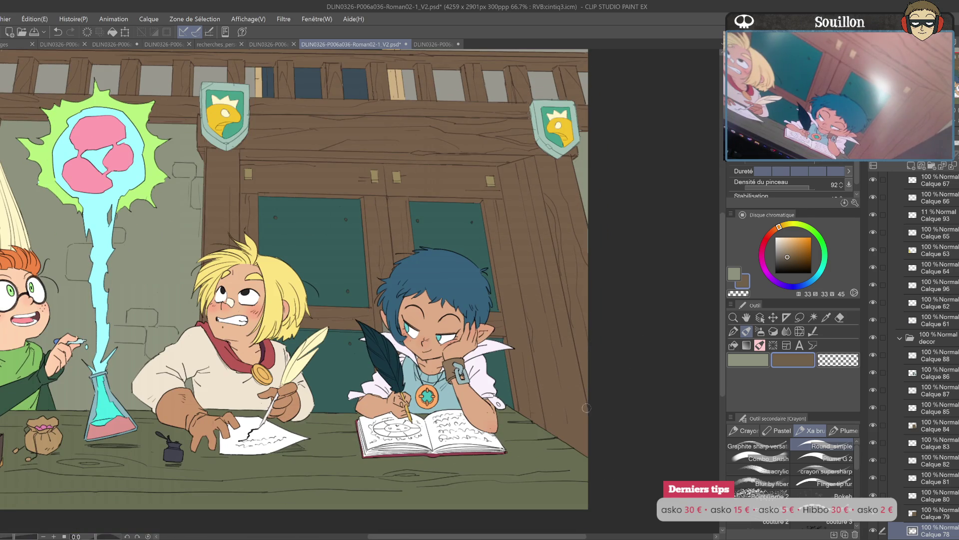
{"action": "mouse_move", "coordinate": [395, 200]}
{"action": "left_mouse_down"}
{"action": "mouse_move", "coordinate": [547, 421]}
{"action": "mouse_move", "coordinate": [697, 432]}
{"action": "left_mouse_up"}
{"action": "mouse_move", "coordinate": [504, 348]}
{"action": "left_mouse_down"}
{"action": "mouse_move", "coordinate": [374, 299]}
{"action": "mouse_move", "coordinate": [271, 313]}
{"action": "left_mouse_up"}
{"action": "key", "text": "o"}
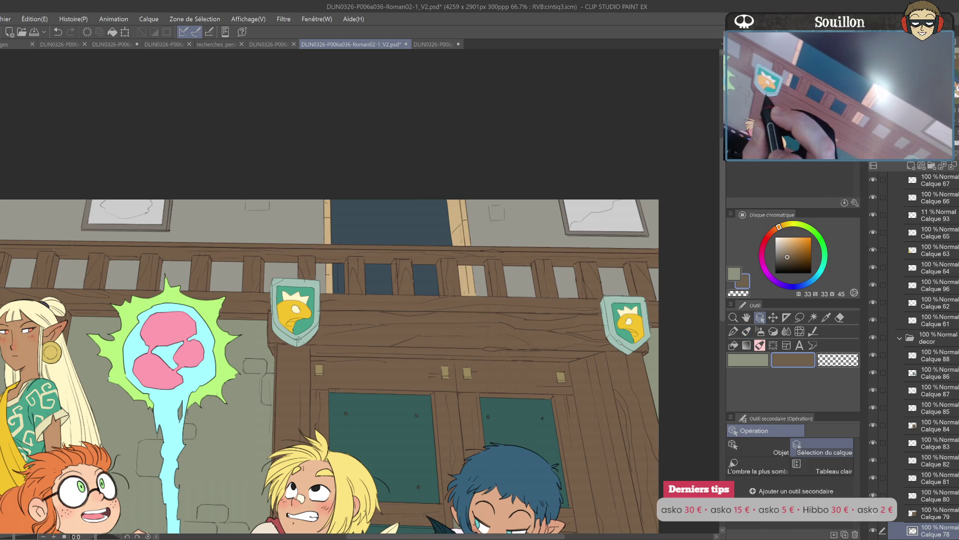
{"action": "left_click", "coordinate": [626, 309]}
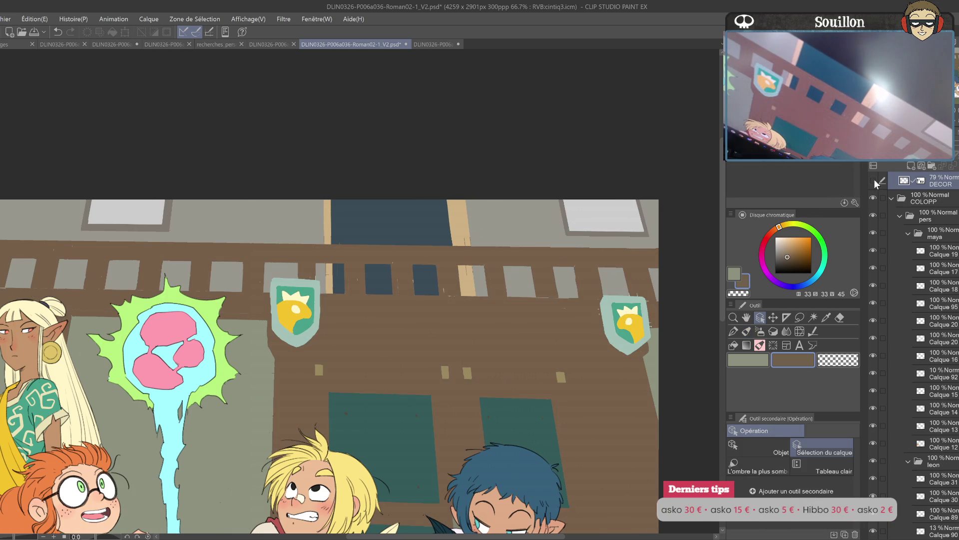
- Lasso-select both the left and right wall shields
{"action": "scroll", "coordinate": [335, 271], "scroll_direction": "left", "scroll_amount": 3}
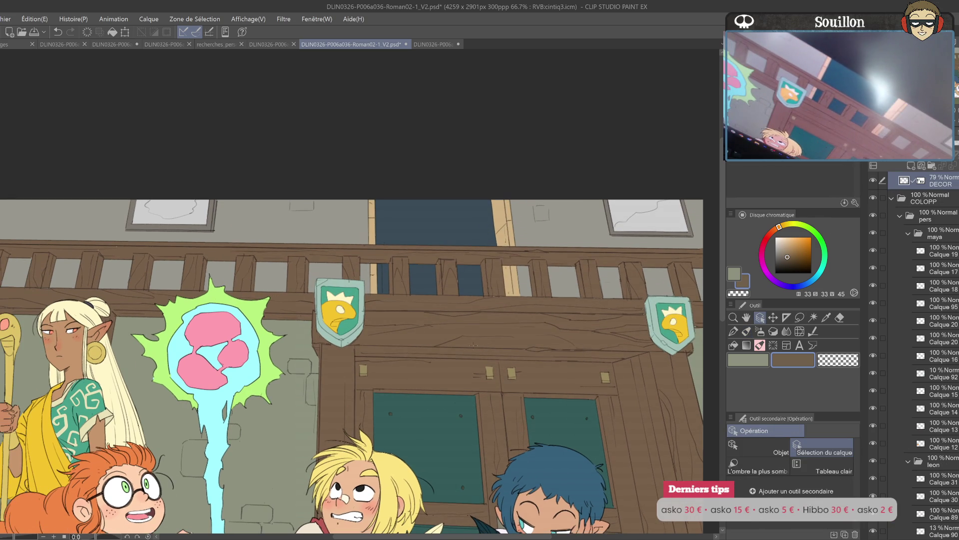
{"action": "key", "text": "m"}
{"action": "mouse_move", "coordinate": [335, 271]}
{"action": "left_mouse_down"}
{"action": "mouse_move", "coordinate": [314, 300]}
{"action": "mouse_move", "coordinate": [326, 339]}
{"action": "mouse_move", "coordinate": [366, 325]}
{"action": "mouse_move", "coordinate": [369, 279]}
{"action": "left_mouse_up"}
{"action": "scroll", "coordinate": [500, 310], "scroll_direction": "right", "scroll_amount": 5}
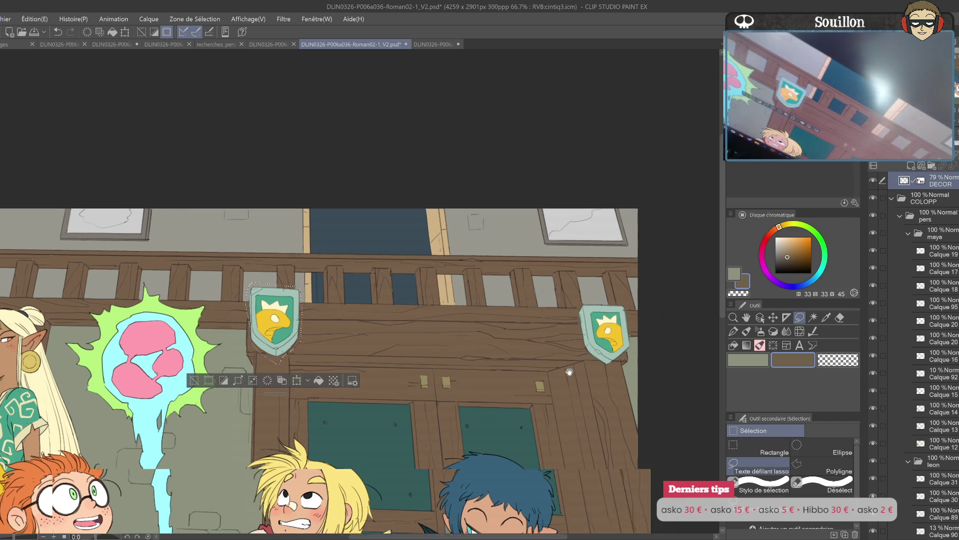
{"action": "mouse_move", "coordinate": [541, 296]}
{"action": "left_mouse_down"}
{"action": "mouse_move", "coordinate": [527, 319]}
{"action": "mouse_move", "coordinate": [540, 358]}
{"action": "mouse_move", "coordinate": [557, 358]}
{"action": "mouse_move", "coordinate": [568, 298]}
{"action": "left_mouse_up"}
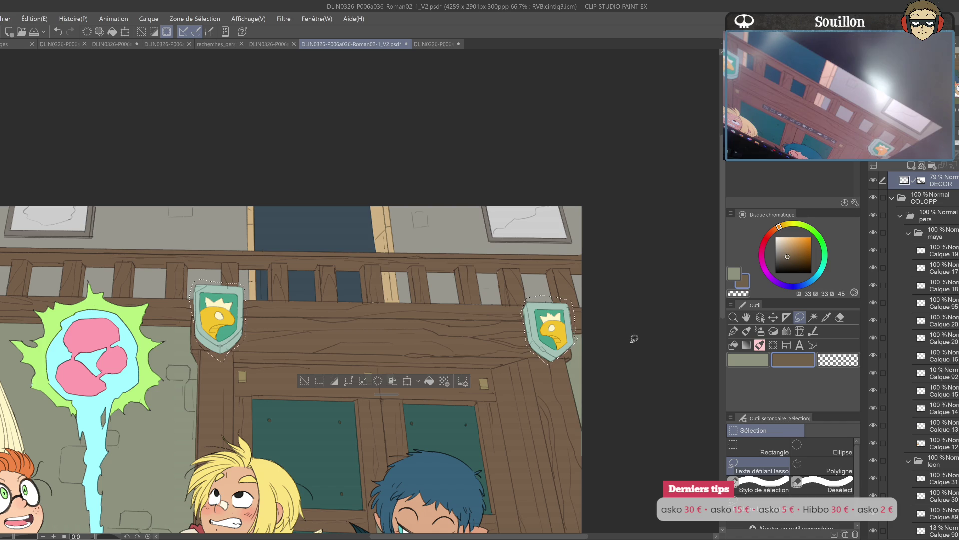
- Copy the shields onto a new layer at 53% opacity and clear the selection
{"action": "key", "text": "ctrl+c"}
{"action": "key", "text": "ctrl+v"}
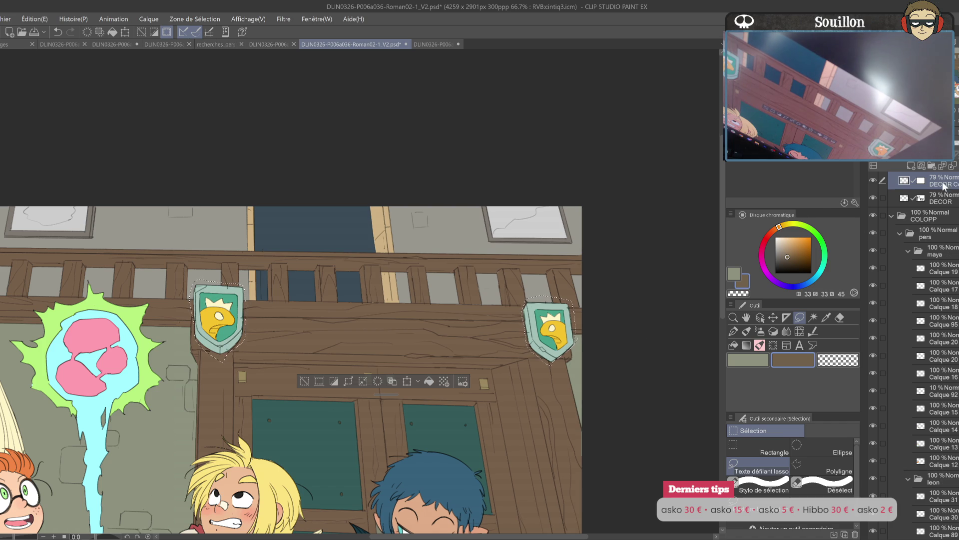
{"action": "left_click_drag", "start_coordinate": [958, 150], "coordinate": [956, 150]}
{"action": "key", "text": "ctrl+d"}
{"action": "mouse_move", "coordinate": [397, 427]}
{"action": "left_mouse_down"}
{"action": "mouse_move", "coordinate": [536, 333]}
{"action": "mouse_move", "coordinate": [544, 376]}
{"action": "mouse_move", "coordinate": [627, 282]}
{"action": "left_mouse_up"}
{"action": "left_click_drag", "start_coordinate": [507, 349], "coordinate": [516, 337]}
{"action": "key", "text": "o"}
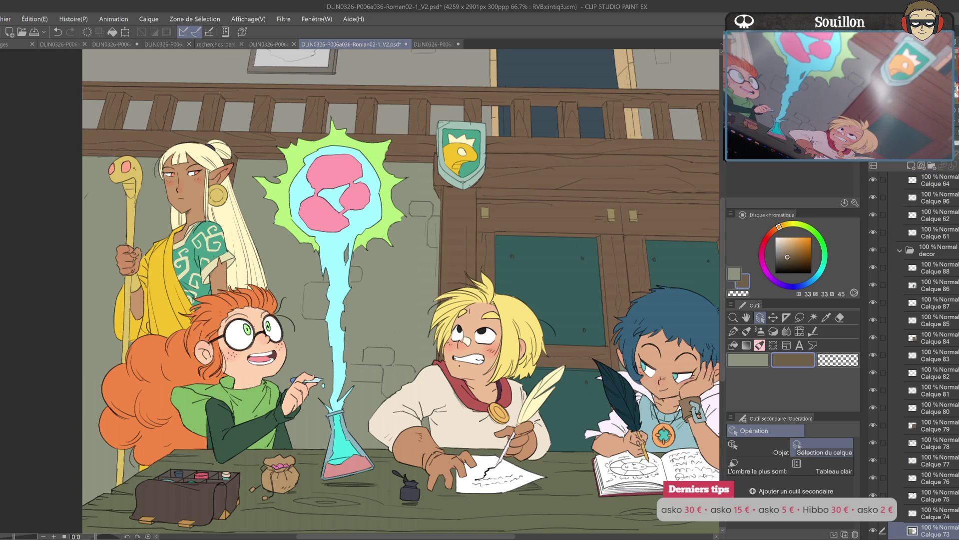
- Add a new layer, choose orange-red, and paint a mark beside the staff with the pencil
{"action": "left_click", "coordinate": [916, 527], "text": "ctrl"}
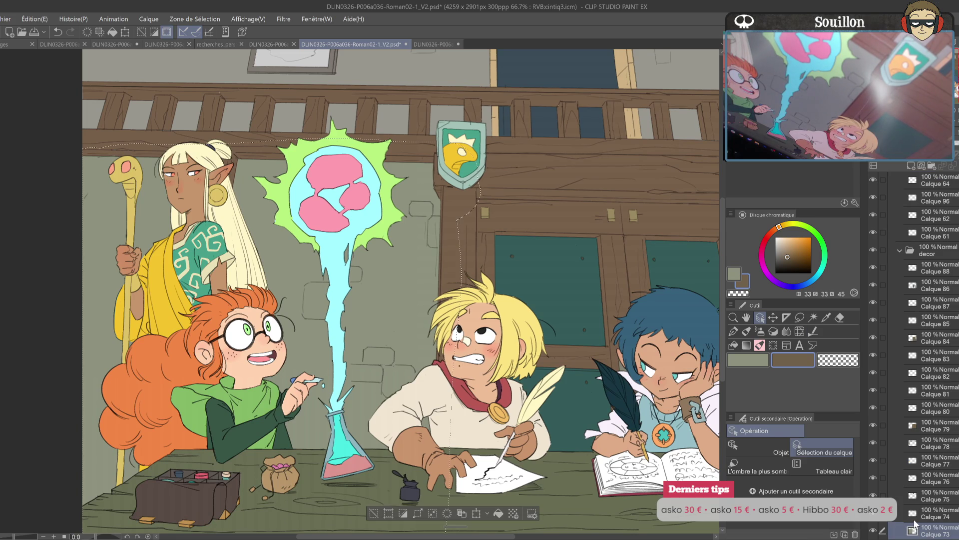
{"action": "left_click", "coordinate": [911, 165]}
{"action": "left_click", "coordinate": [773, 231]}
{"action": "left_click", "coordinate": [804, 244]}
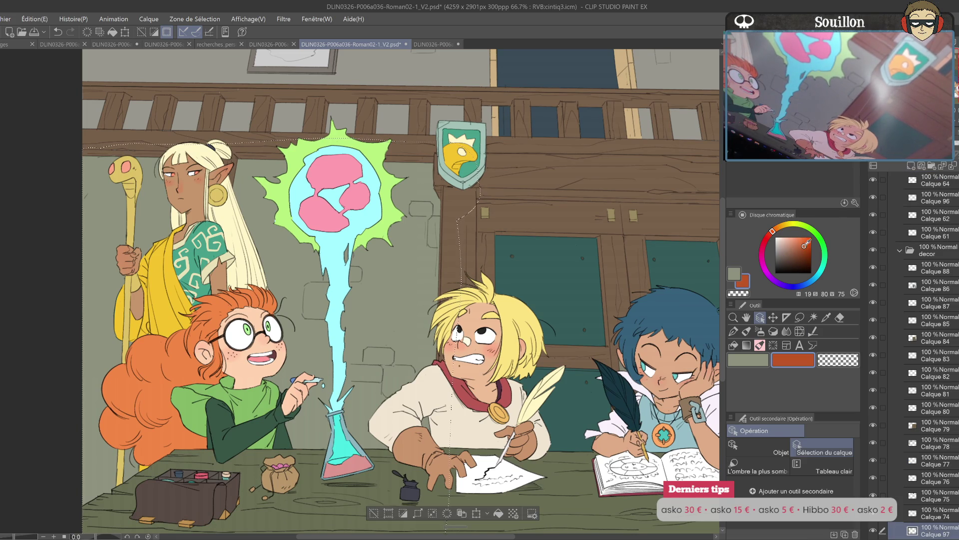
{"action": "key", "text": "ctrl+d"}
{"action": "key", "text": "p"}
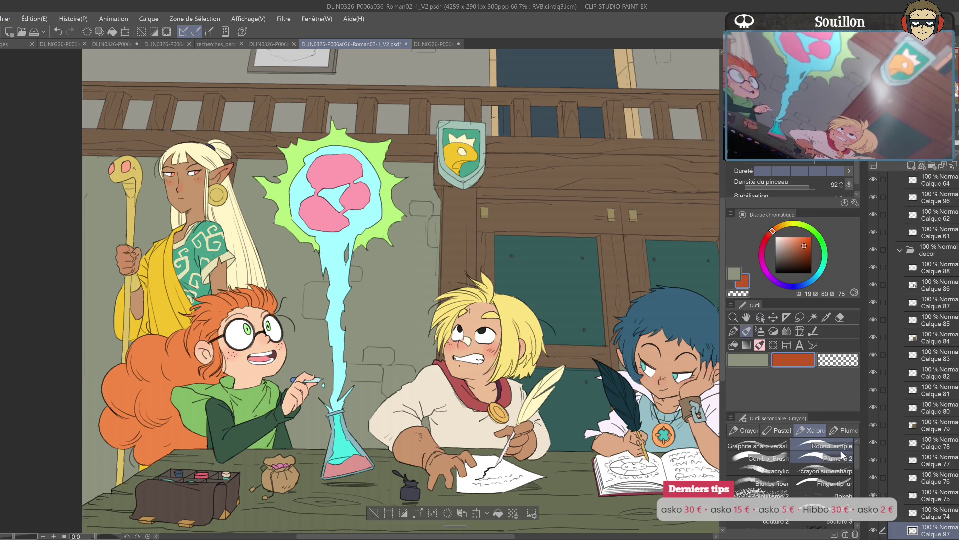
{"action": "mouse_move", "coordinate": [310, 290]}
{"action": "left_mouse_down"}
{"action": "mouse_move", "coordinate": [460, 290]}
{"action": "mouse_move", "coordinate": [456, 304]}
{"action": "mouse_move", "coordinate": [490, 280]}
{"action": "left_mouse_up"}
- Paint a red brick beside the shield and move its layer into the decor group
{"action": "scroll", "coordinate": [490, 280], "scroll_direction": "up", "scroll_amount": 2}
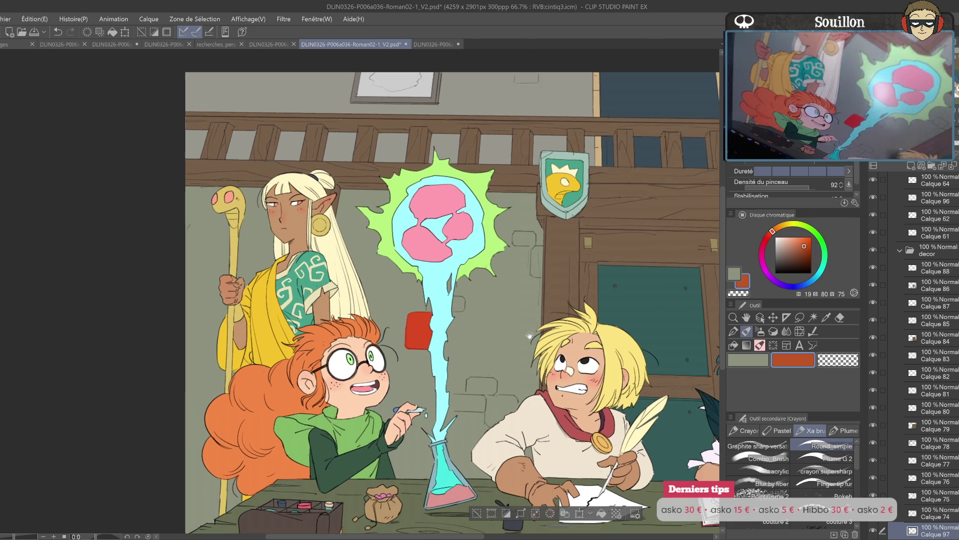
{"action": "mouse_move", "coordinate": [525, 269]}
{"action": "left_mouse_down"}
{"action": "mouse_move", "coordinate": [525, 299]}
{"action": "mouse_move", "coordinate": [531, 273]}
{"action": "mouse_move", "coordinate": [353, 224]}
{"action": "mouse_move", "coordinate": [343, 241]}
{"action": "left_mouse_up"}
{"action": "key", "text": "ctrl+minus"}
{"action": "left_click_drag", "start_coordinate": [546, 258], "coordinate": [649, 351]}
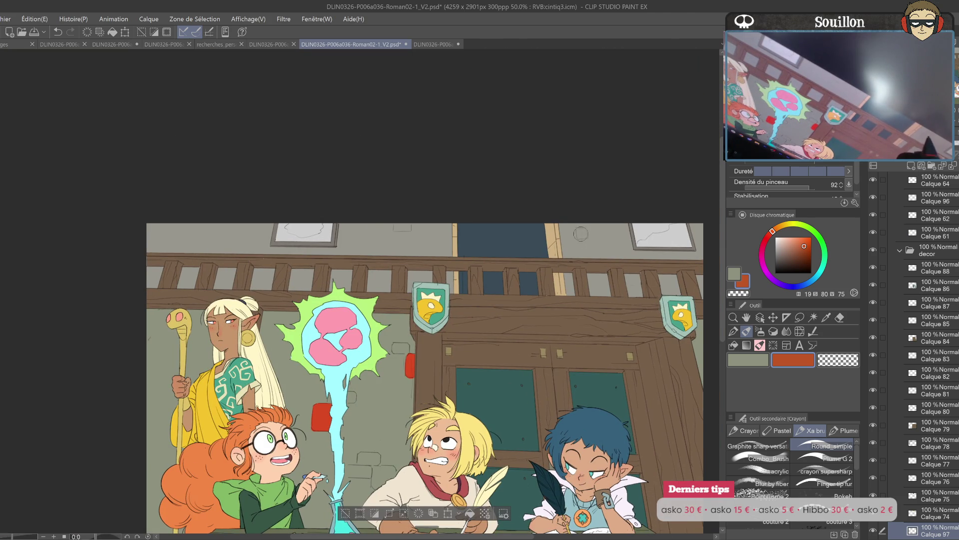
{"action": "mouse_move", "coordinate": [932, 533]}
{"action": "left_mouse_down"}
{"action": "mouse_move", "coordinate": [943, 407]}
{"action": "mouse_move", "coordinate": [934, 331]}
{"action": "mouse_move", "coordinate": [951, 270]}
{"action": "left_mouse_up"}
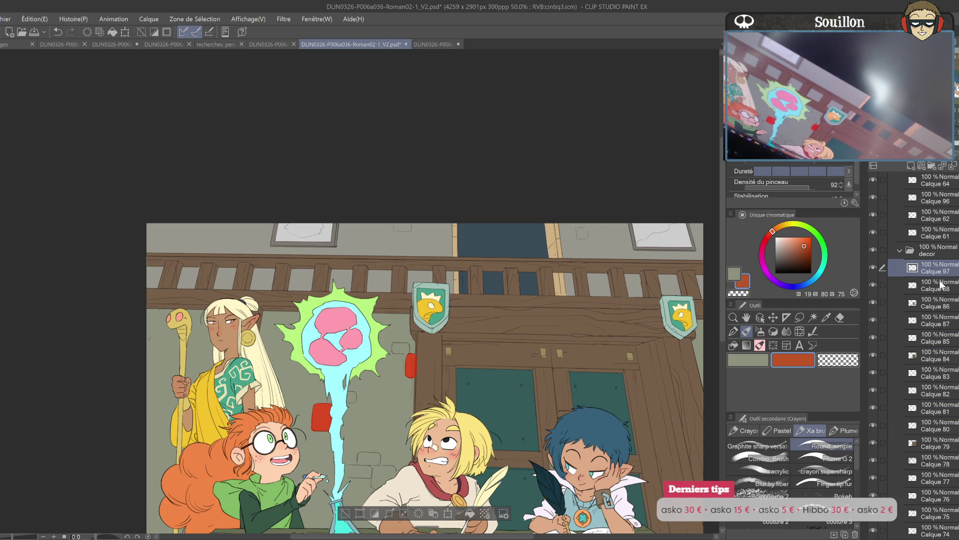
{"action": "key", "text": "ctrl+d"}
{"action": "key", "text": "o"}
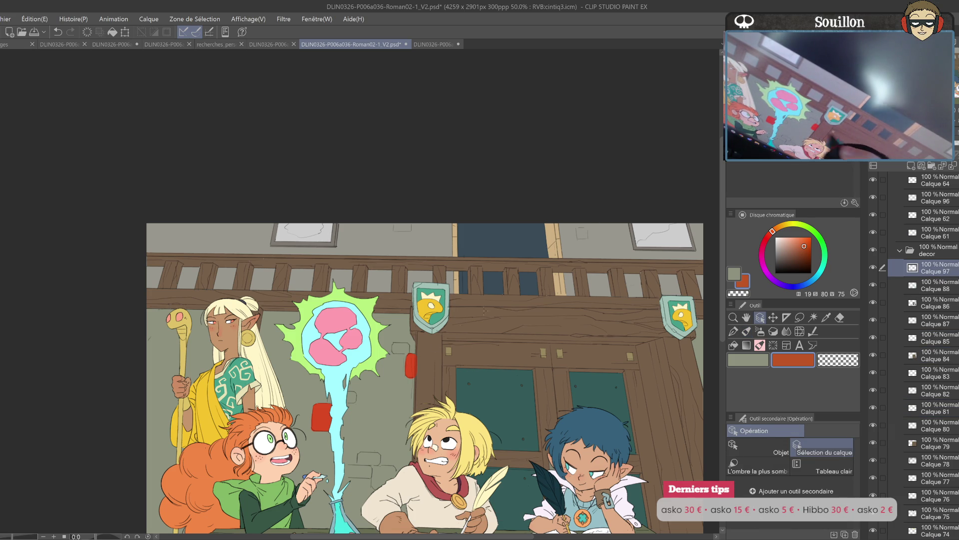
- Redo the red brick as a single dab on the wall
{"action": "key", "text": "p"}
{"action": "key", "text": "ctrl+z"}
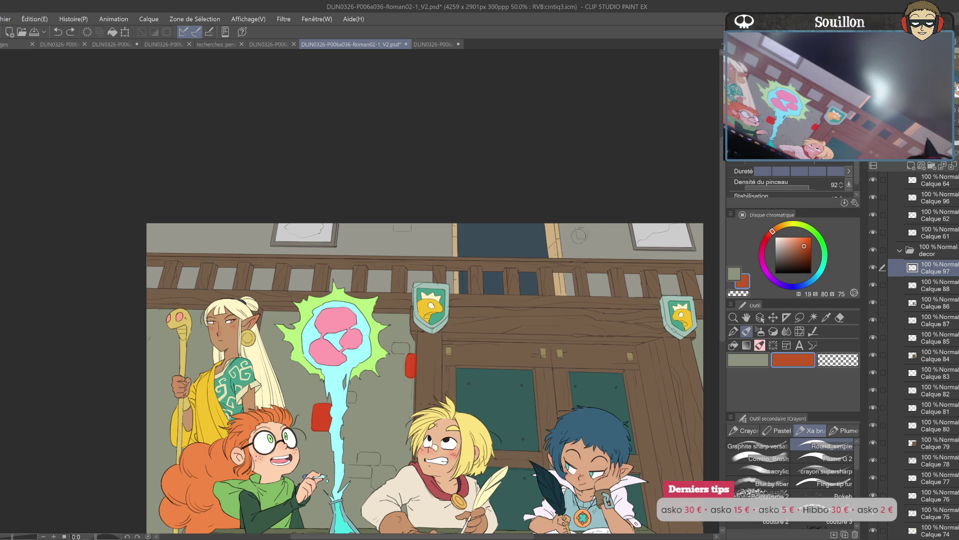
{"action": "left_click", "coordinate": [581, 233]}
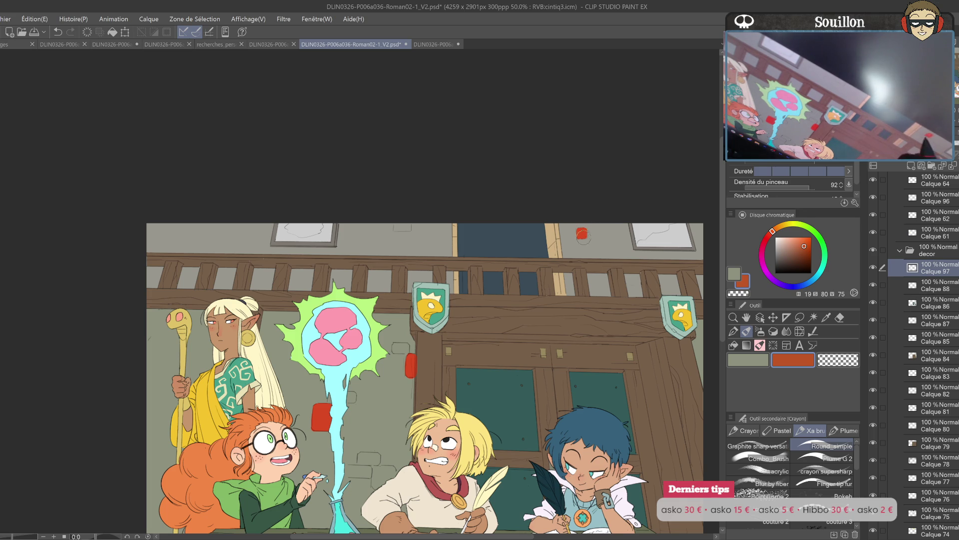
{"action": "key", "text": "e"}
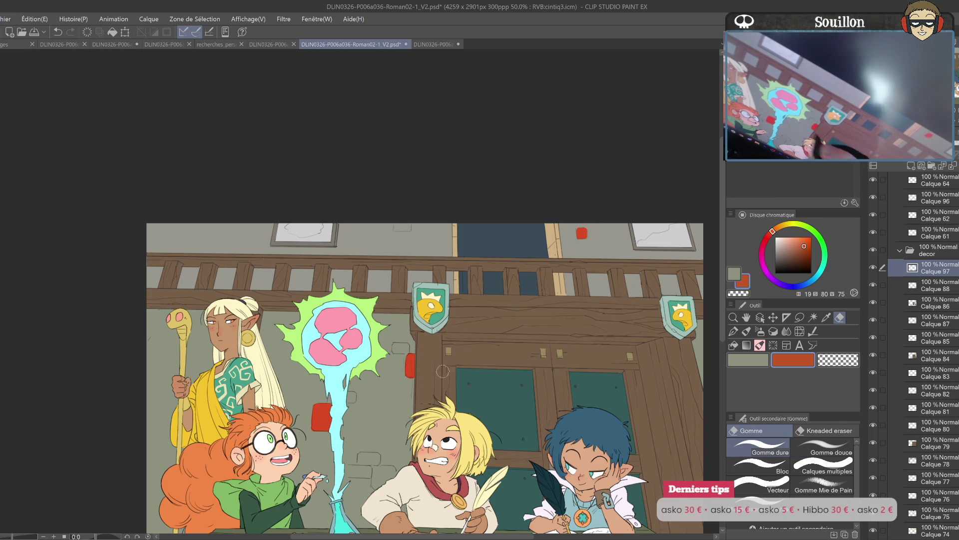
{"action": "left_click_drag", "start_coordinate": [667, 436], "coordinate": [589, 361]}
- Paint muted blue and cyan brick patches on the upper wall
{"action": "key", "text": "b"}
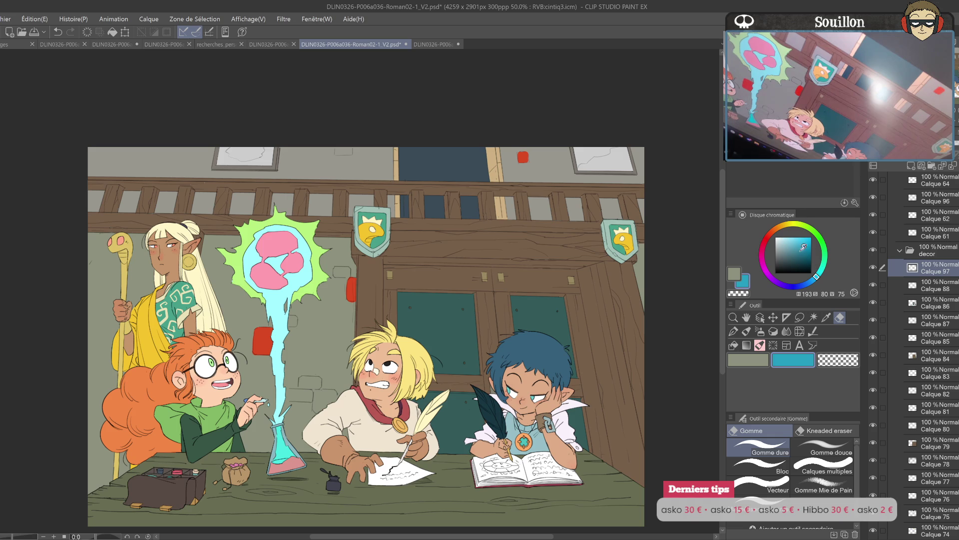
{"action": "left_click_drag", "start_coordinate": [350, 300], "coordinate": [535, 277]}
{"action": "left_click", "coordinate": [477, 371]}
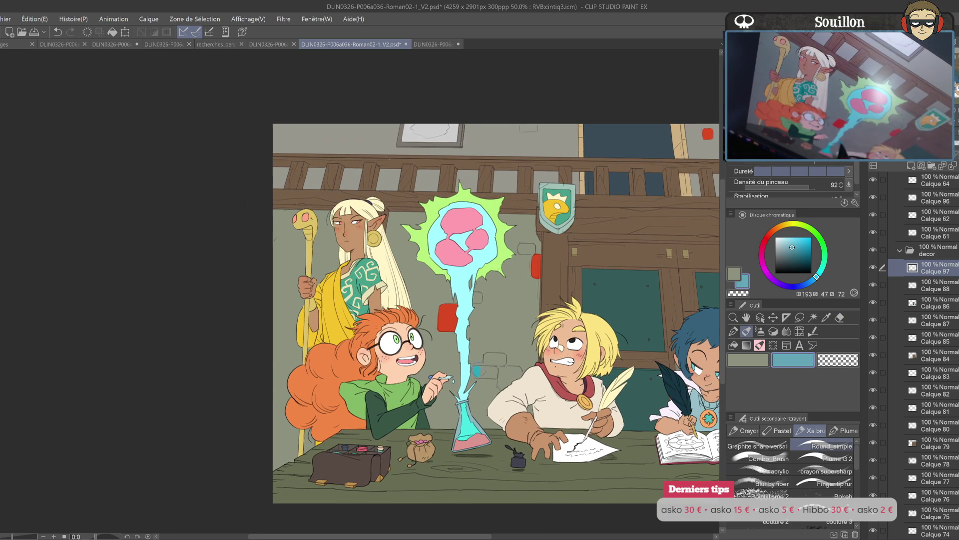
{"action": "left_click_drag", "start_coordinate": [477, 370], "coordinate": [494, 374]}
{"action": "left_click_drag", "start_coordinate": [581, 311], "coordinate": [533, 394]}
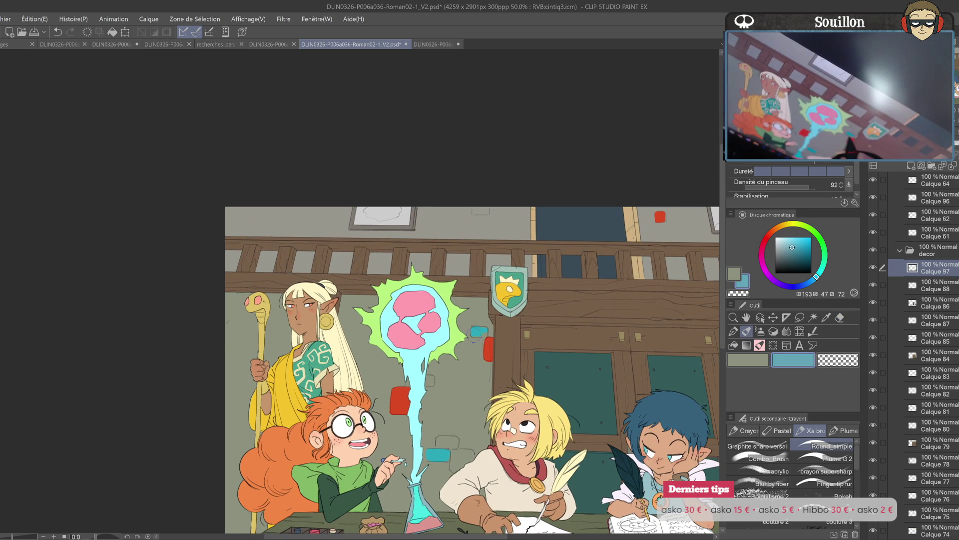
{"action": "left_click_drag", "start_coordinate": [552, 313], "coordinate": [404, 341]}
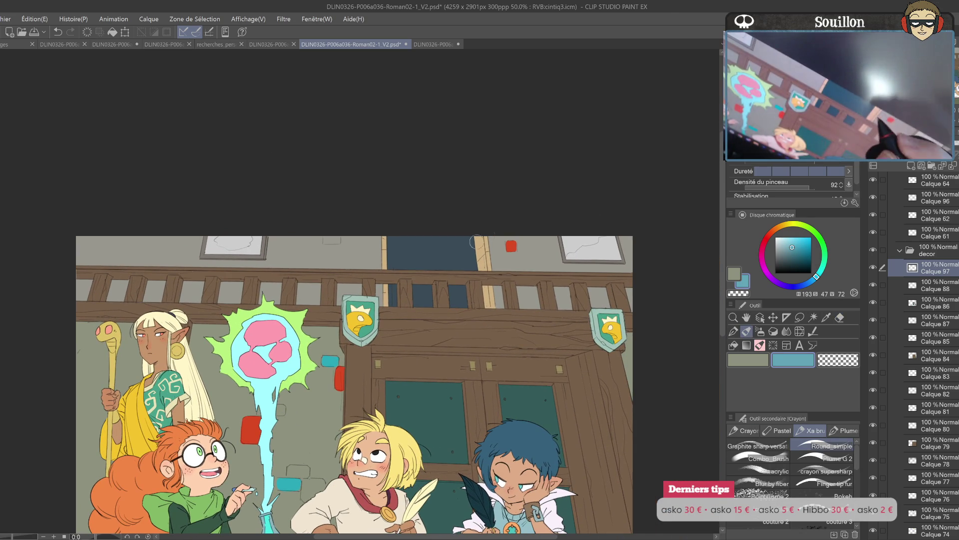
{"action": "mouse_move", "coordinate": [475, 243]}
{"action": "left_mouse_down"}
{"action": "mouse_move", "coordinate": [488, 259]}
{"action": "mouse_move", "coordinate": [720, 180]}
{"action": "mouse_move", "coordinate": [742, 131]}
{"action": "left_mouse_up"}
- Choose a bright yellow for the bricks
{"action": "key", "text": "e"}
{"action": "key", "text": "p"}
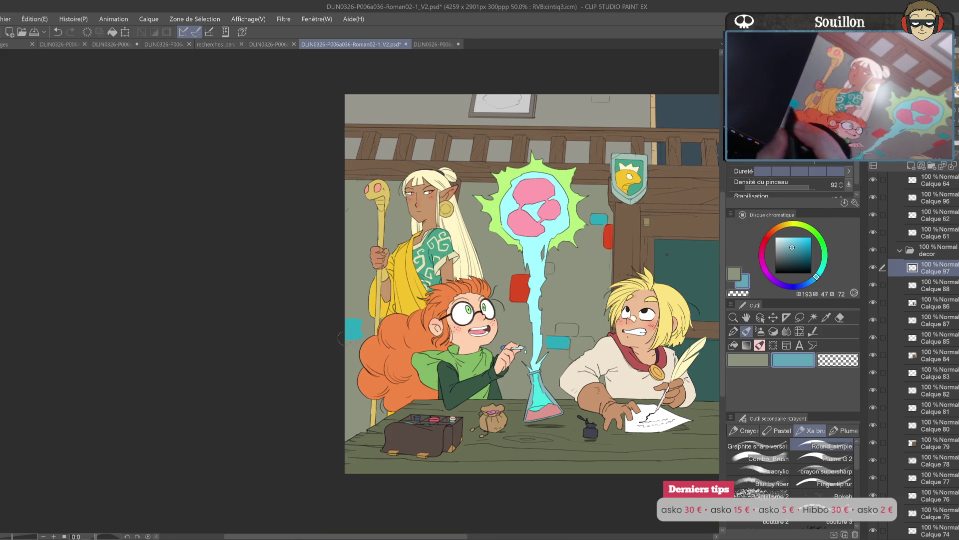
{"action": "key", "text": "e"}
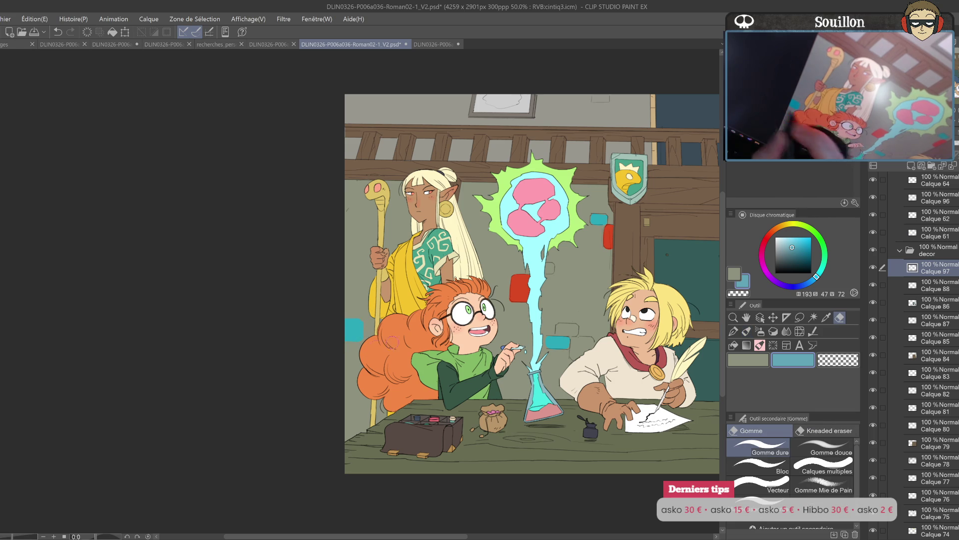
{"action": "left_click_drag", "start_coordinate": [782, 226], "coordinate": [786, 224]}
{"action": "left_click", "coordinate": [802, 237]}
{"action": "key", "text": "p"}
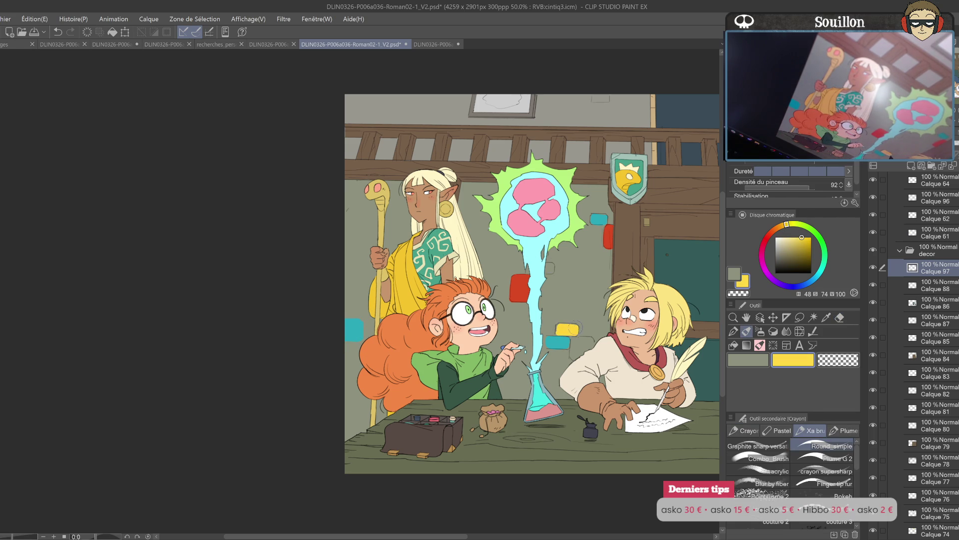
- Paint a short yellow stroke near the flask stream, then undo it
{"action": "mouse_move", "coordinate": [542, 269]}
{"action": "left_mouse_down"}
{"action": "mouse_move", "coordinate": [448, 373]}
{"action": "mouse_move", "coordinate": [440, 399]}
{"action": "left_mouse_up"}
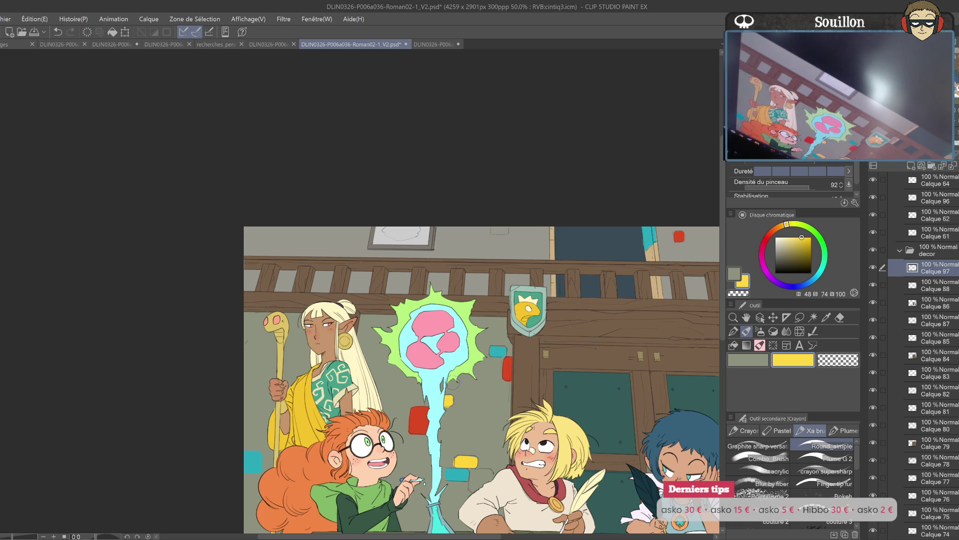
{"action": "left_click_drag", "start_coordinate": [559, 378], "coordinate": [567, 338]}
{"action": "left_click_drag", "start_coordinate": [548, 376], "coordinate": [545, 347]}
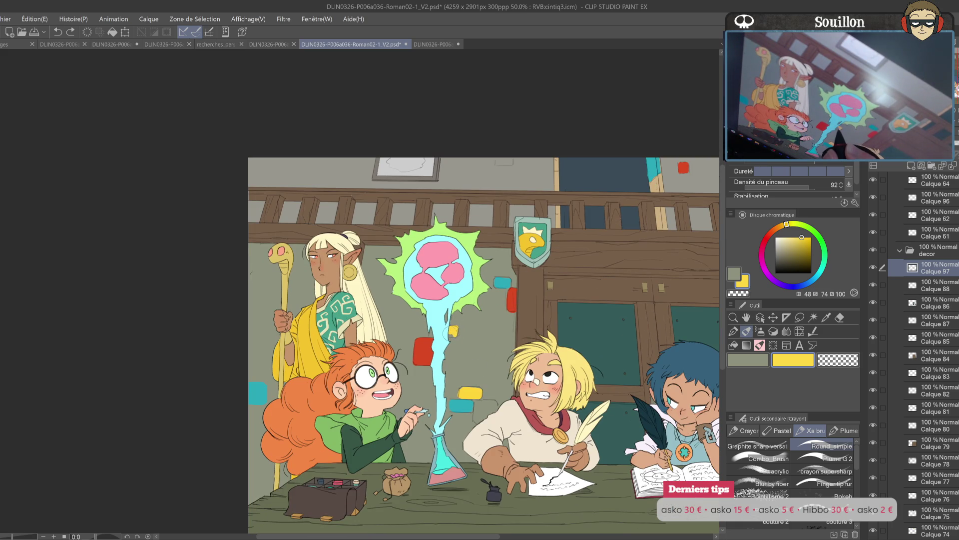
{"action": "left_click", "coordinate": [452, 329]}
{"action": "key", "text": "e"}
{"action": "left_click_drag", "start_coordinate": [572, 354], "coordinate": [431, 451]}
{"action": "key", "text": "p"}
{"action": "left_click_drag", "start_coordinate": [415, 297], "coordinate": [415, 272]}
{"action": "key", "text": "ctrl+z"}
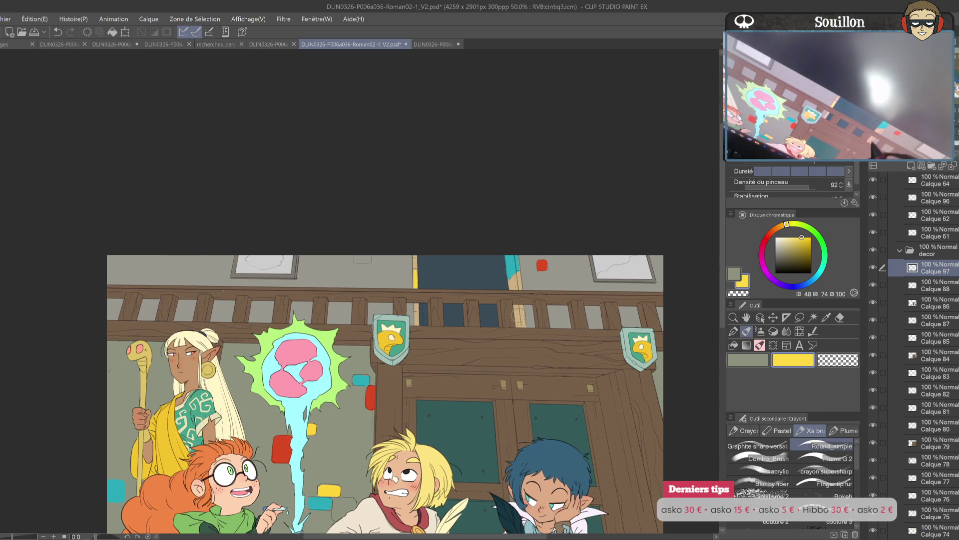
- Mix a muted green and paint a green brick beside the cyan patches
{"action": "mouse_move", "coordinate": [544, 364]}
{"action": "left_mouse_down"}
{"action": "mouse_move", "coordinate": [560, 269]}
{"action": "mouse_move", "coordinate": [592, 201]}
{"action": "left_mouse_up"}
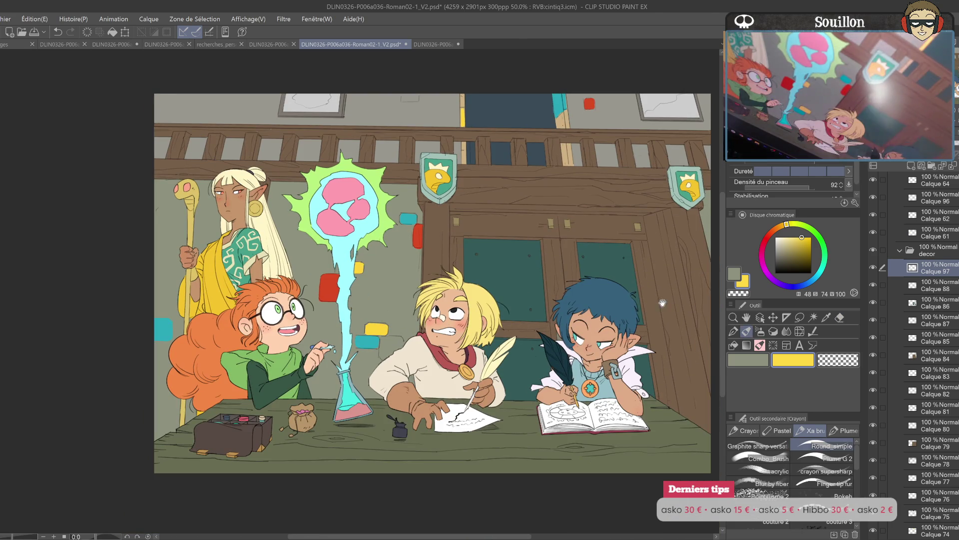
{"action": "left_click_drag", "start_coordinate": [714, 250], "coordinate": [587, 275]}
{"action": "left_click", "coordinate": [822, 268]}
{"action": "left_click", "coordinate": [800, 241]}
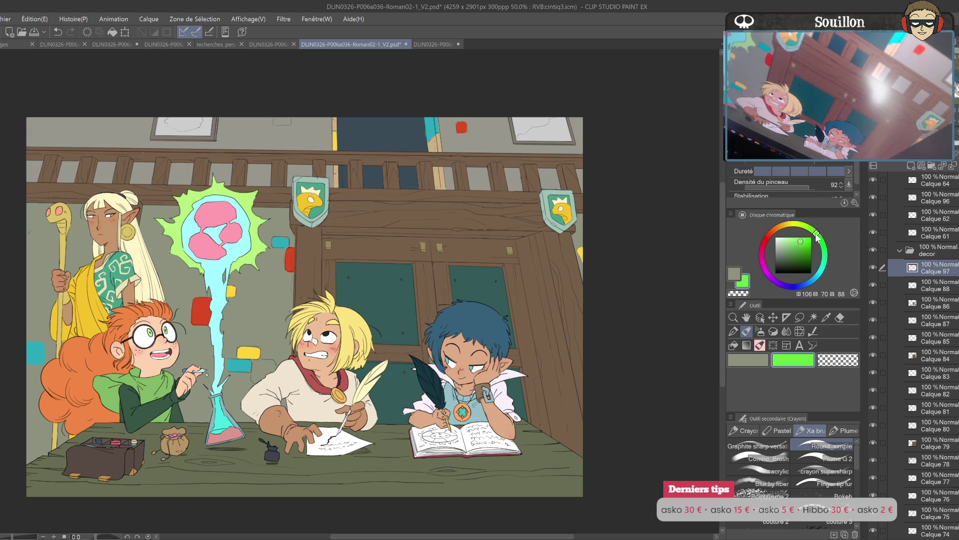
{"action": "left_click", "coordinate": [794, 245]}
{"action": "left_click_drag", "start_coordinate": [397, 324], "coordinate": [627, 288]}
{"action": "mouse_move", "coordinate": [472, 318]}
{"action": "left_mouse_down"}
{"action": "mouse_move", "coordinate": [487, 322]}
{"action": "mouse_move", "coordinate": [494, 343]}
{"action": "mouse_move", "coordinate": [555, 325]}
{"action": "left_mouse_up"}
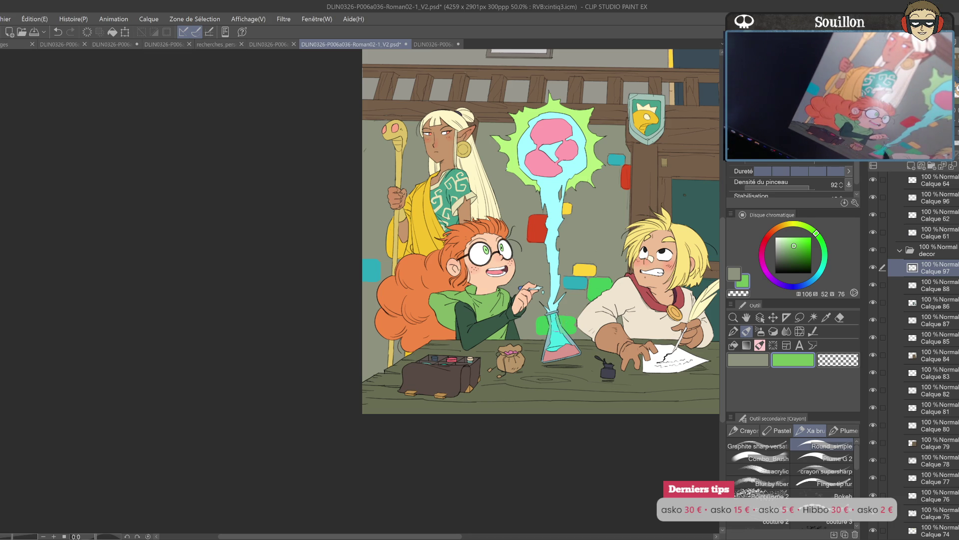
- Undo the last stroke, pick magenta, and paint a brick at the wall's left edge
{"action": "key", "text": "ctrl+z"}
{"action": "key", "text": "e"}
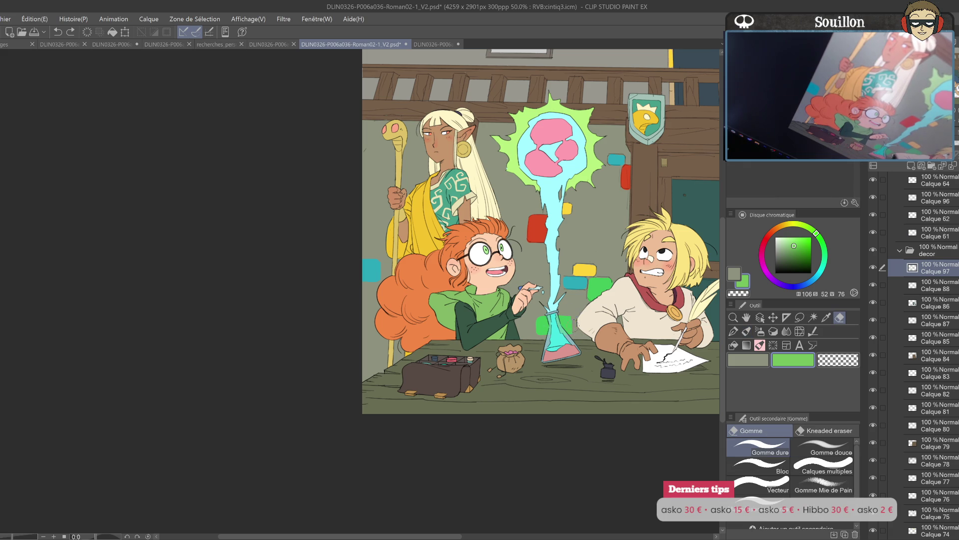
{"action": "left_click_drag", "start_coordinate": [587, 317], "coordinate": [610, 287]}
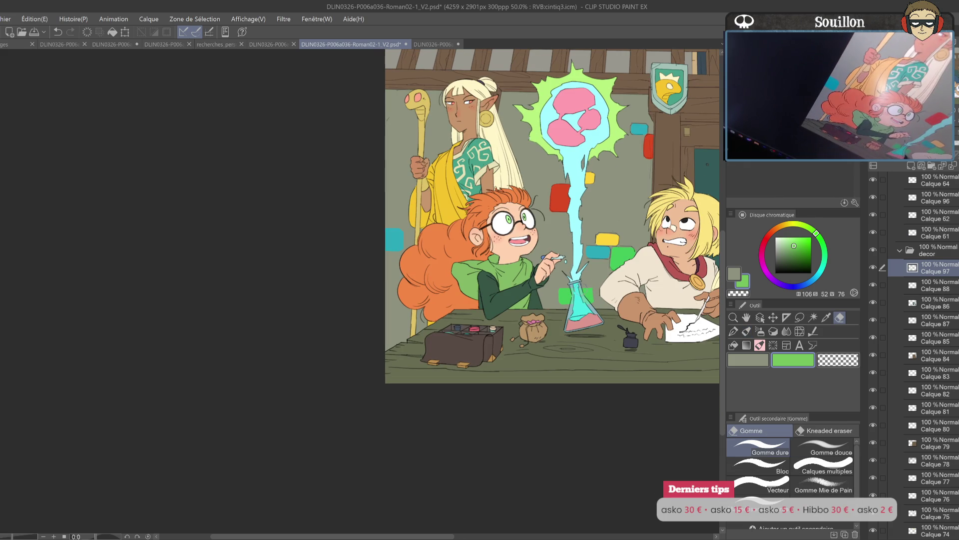
{"action": "mouse_move", "coordinate": [612, 291]}
{"action": "left_mouse_down"}
{"action": "mouse_move", "coordinate": [640, 303]}
{"action": "mouse_move", "coordinate": [538, 337]}
{"action": "mouse_move", "coordinate": [650, 363]}
{"action": "left_mouse_up"}
{"action": "left_click", "coordinate": [763, 266]}
{"action": "left_click", "coordinate": [790, 244]}
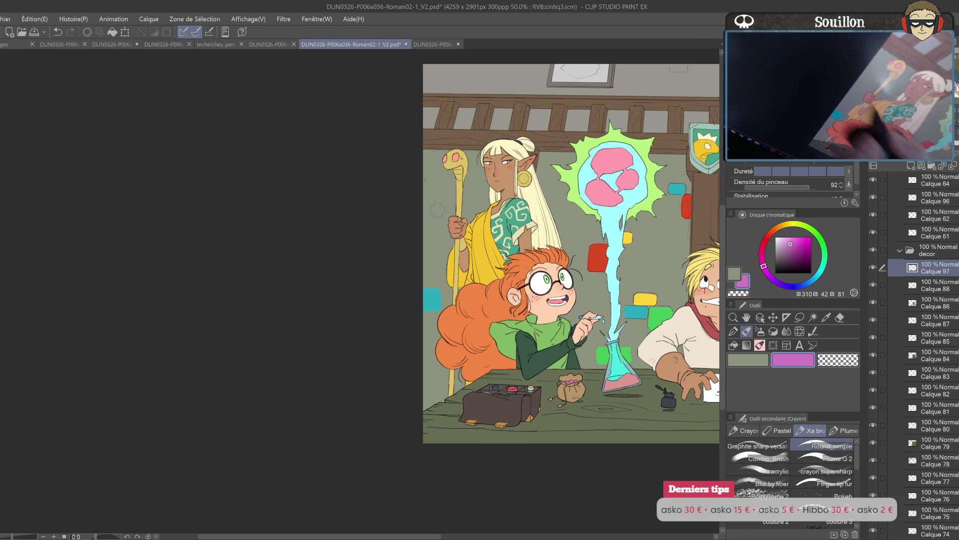
{"action": "key", "text": "p"}
{"action": "left_click_drag", "start_coordinate": [442, 210], "coordinate": [357, 241]}
- Add another magenta brick across the left wall
{"action": "key", "text": "e"}
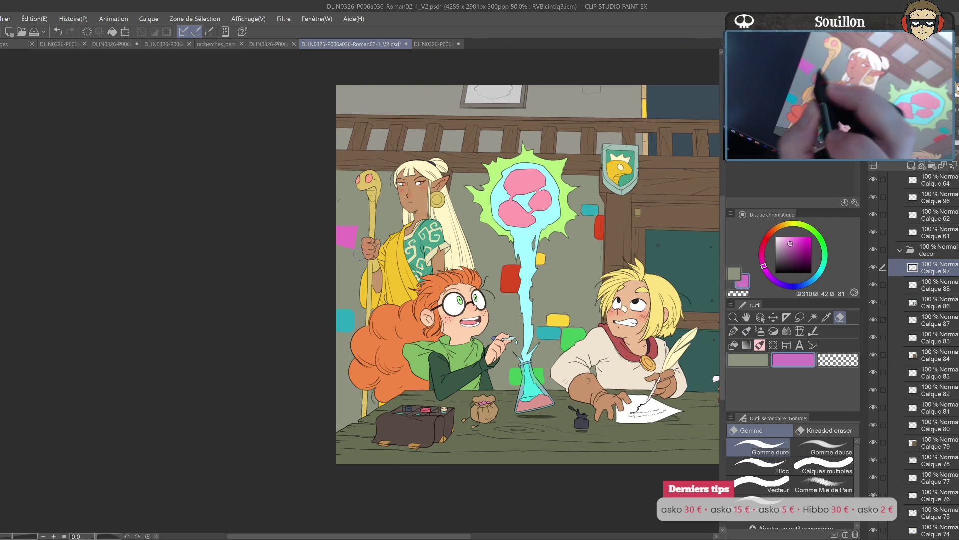
{"action": "mouse_move", "coordinate": [500, 250]}
{"action": "left_mouse_down"}
{"action": "mouse_move", "coordinate": [382, 298]}
{"action": "mouse_move", "coordinate": [383, 279]}
{"action": "mouse_move", "coordinate": [186, 244]}
{"action": "left_mouse_up"}
{"action": "key", "text": "p"}
{"action": "left_click_drag", "start_coordinate": [346, 327], "coordinate": [626, 331]}
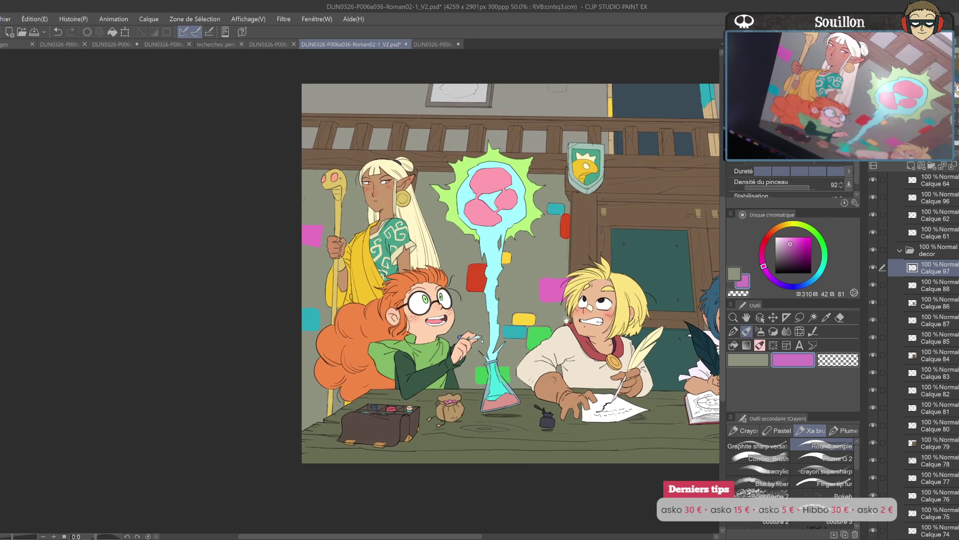
{"action": "key", "text": "e"}
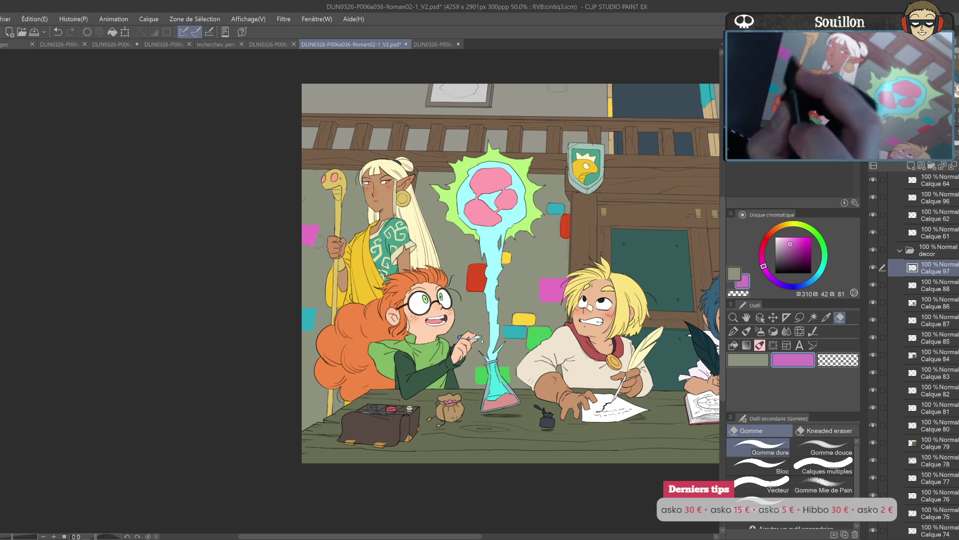
{"action": "key", "text": "p"}
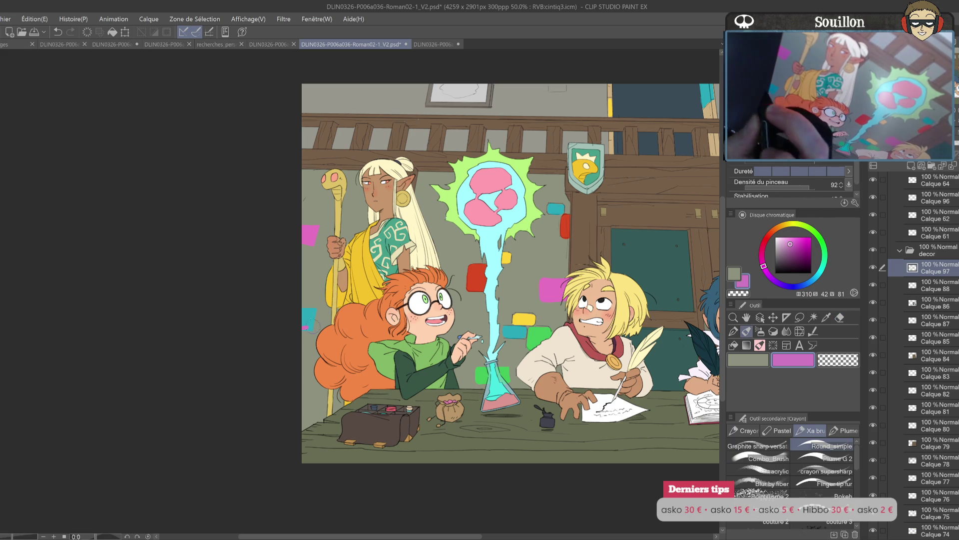
- Switch to green and cover the beige upper post with it
{"action": "left_click", "coordinate": [821, 238]}
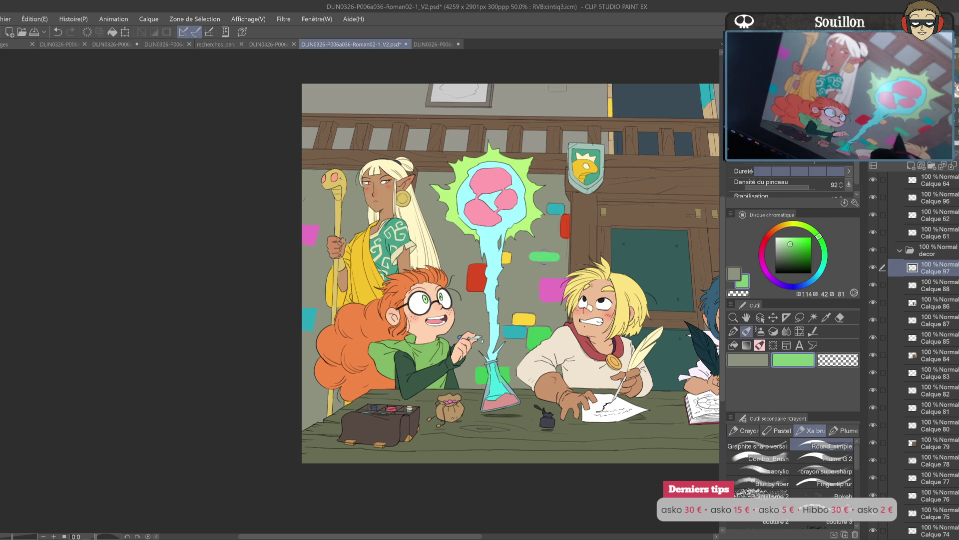
{"action": "mouse_move", "coordinate": [436, 230]}
{"action": "left_mouse_down"}
{"action": "mouse_move", "coordinate": [214, 266]}
{"action": "mouse_move", "coordinate": [208, 299]}
{"action": "left_mouse_up"}
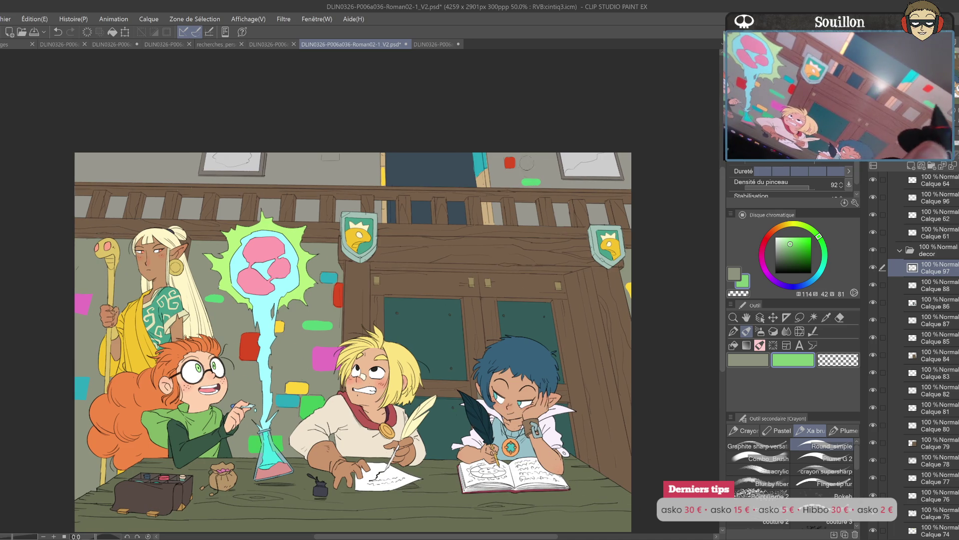
{"action": "key", "text": "e"}
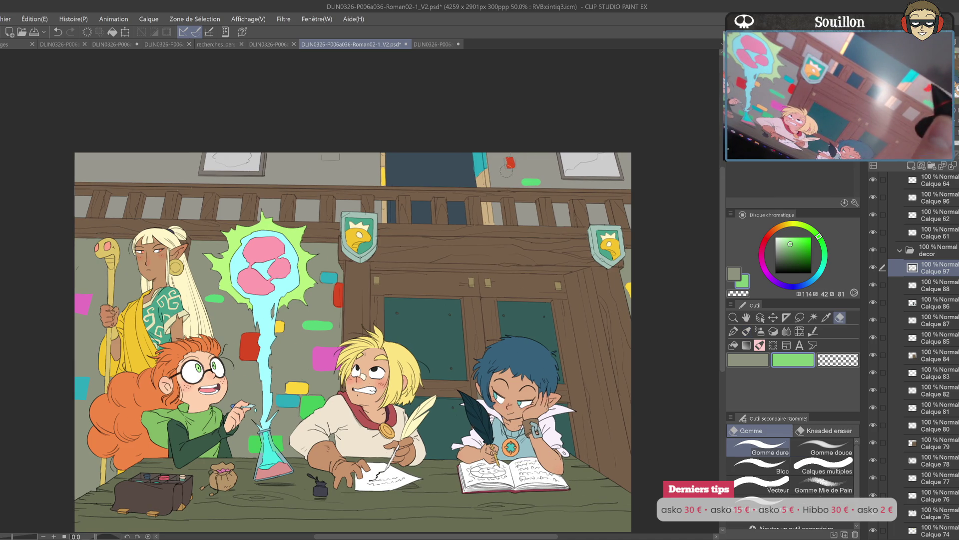
{"action": "key", "text": "p"}
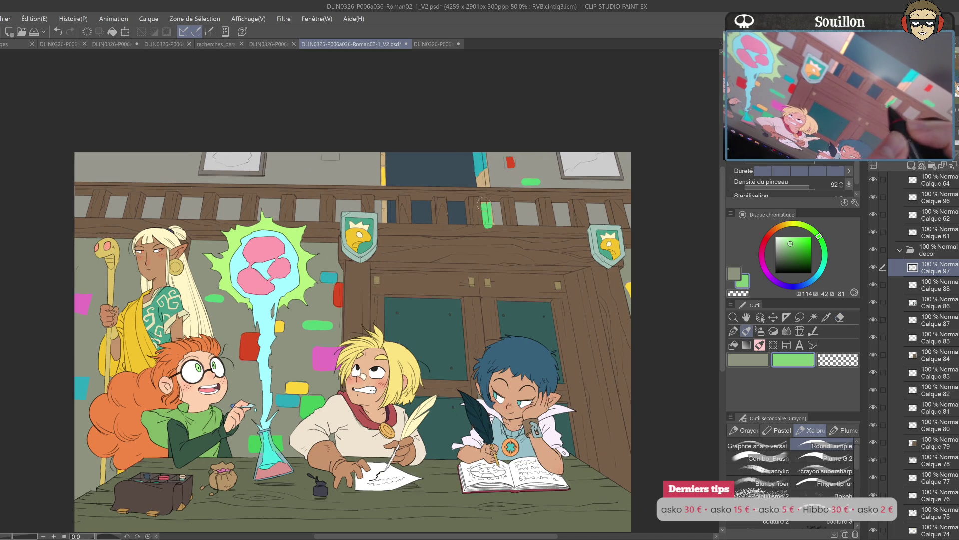
{"action": "left_click_drag", "start_coordinate": [485, 204], "coordinate": [489, 223]}
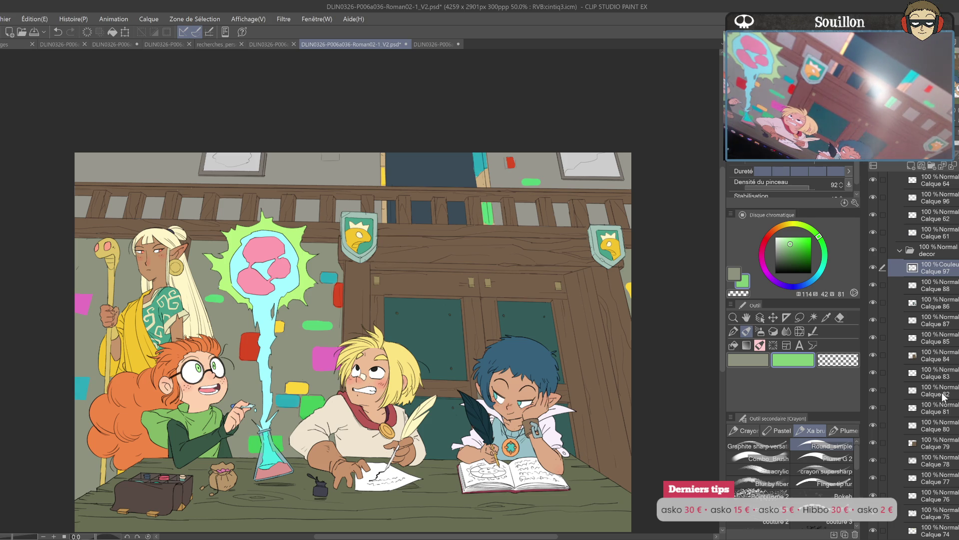
- Fade the brick colour layer out and toggle COLOPP visibility to check the line art
{"action": "left_click_drag", "start_coordinate": [929, 155], "coordinate": [891, 155]}
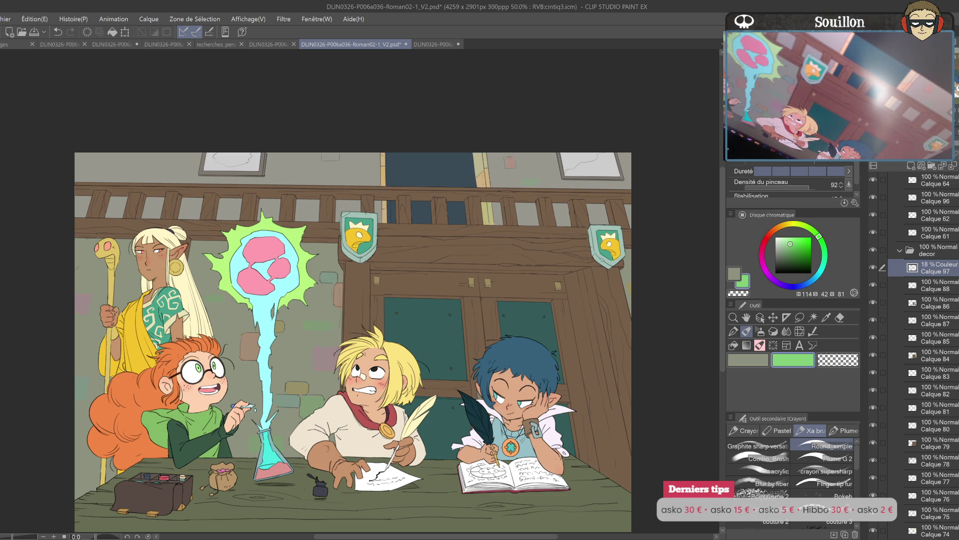
{"action": "left_click_drag", "start_coordinate": [566, 366], "coordinate": [612, 386]}
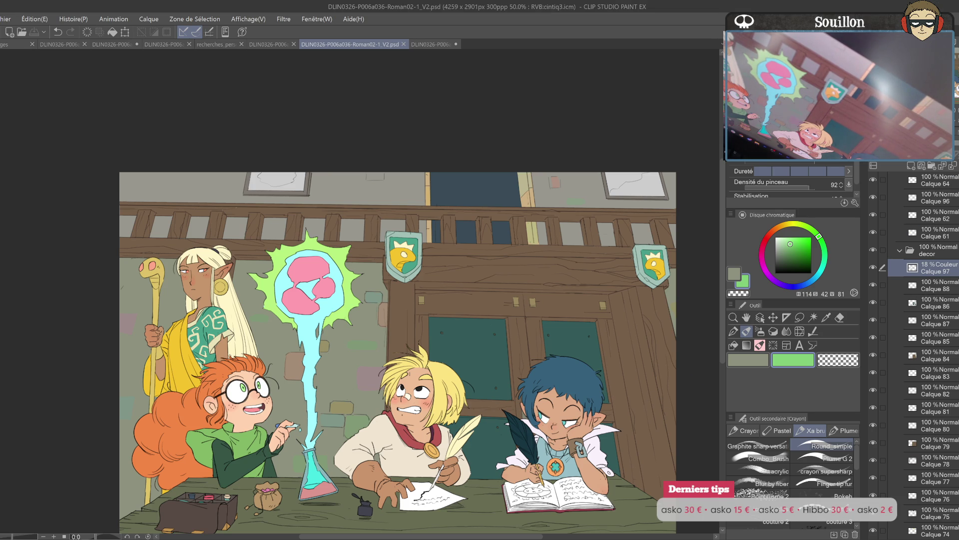
{"action": "left_click", "coordinate": [892, 303]}
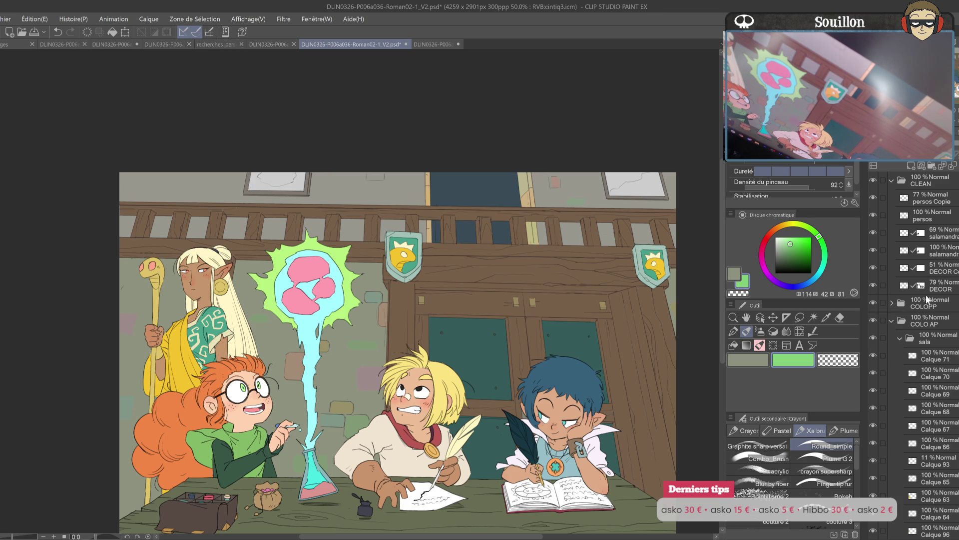
{"action": "left_click", "coordinate": [873, 303]}
{"action": "left_click", "coordinate": [874, 300]}
- Create the FX folder with a new layer inside and select Calque 98
{"action": "left_click", "coordinate": [932, 166]}
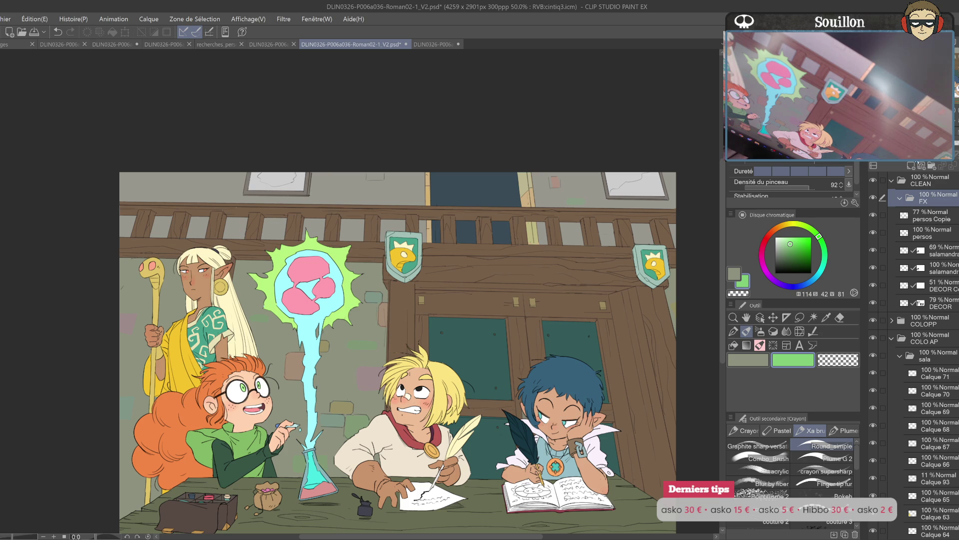
{"action": "left_click", "coordinate": [912, 168]}
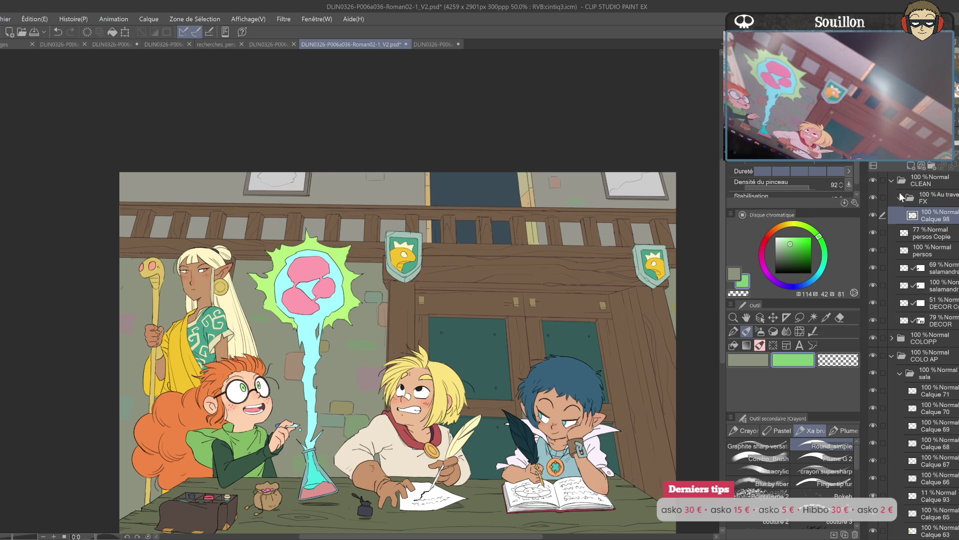
{"action": "left_click", "coordinate": [892, 180]}
{"action": "left_click", "coordinate": [891, 216]}
{"action": "left_click", "coordinate": [927, 200]}
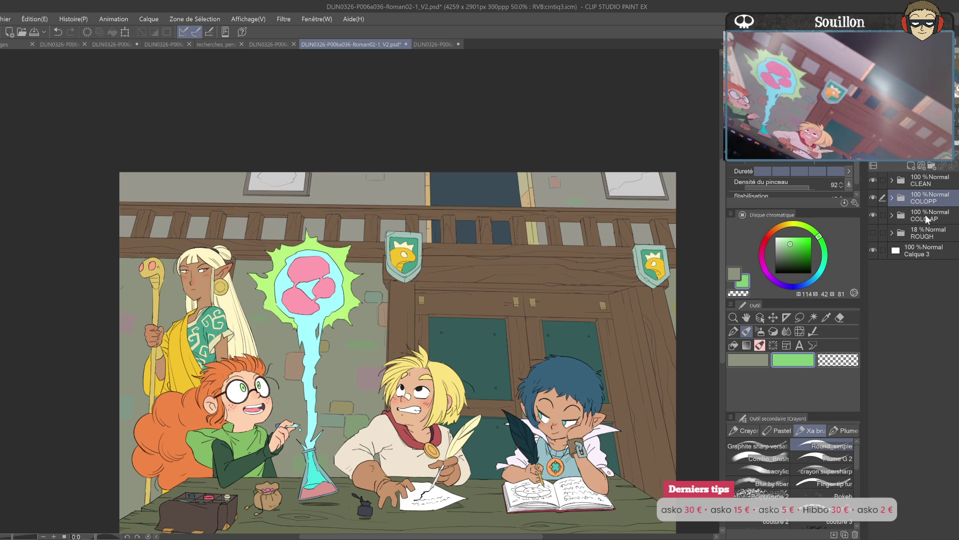
{"action": "left_click", "coordinate": [892, 180]}
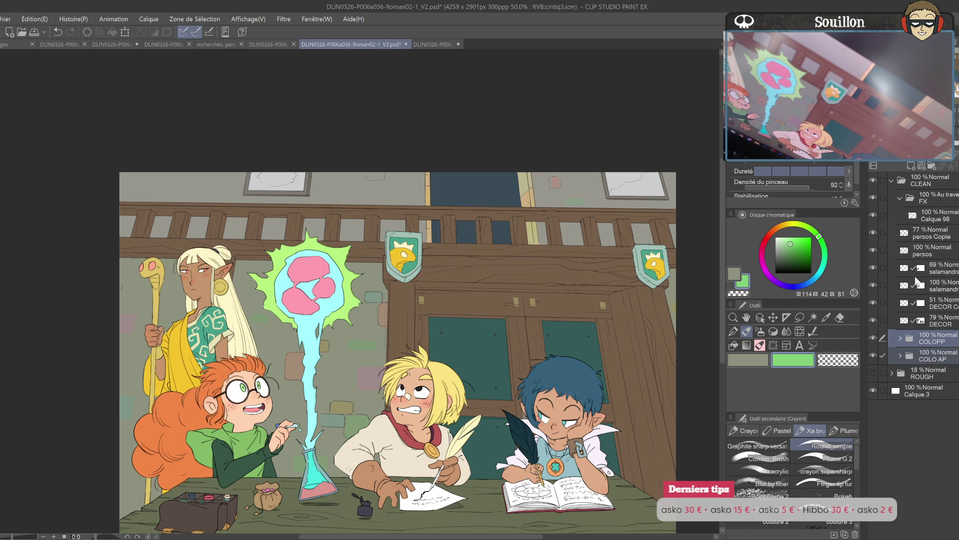
{"action": "left_click", "coordinate": [929, 216]}
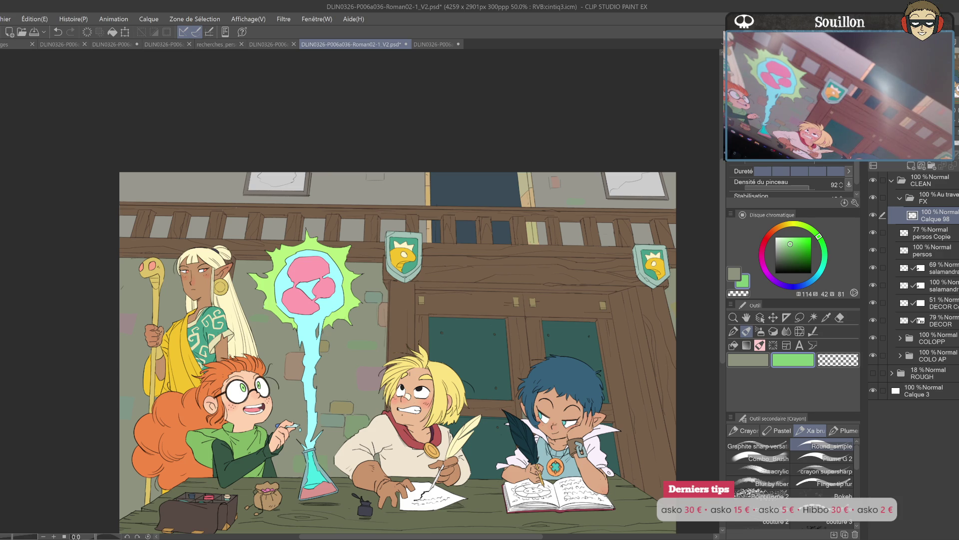
- Pick magenta, then sample light cyan and brush cyan glow down the beam
{"action": "left_click", "coordinate": [763, 256]}
{"action": "left_click", "coordinate": [799, 236]}
{"action": "mouse_move", "coordinate": [304, 267]}
{"action": "left_mouse_down"}
{"action": "mouse_move", "coordinate": [495, 320]}
{"action": "mouse_move", "coordinate": [481, 363]}
{"action": "mouse_move", "coordinate": [457, 368]}
{"action": "mouse_move", "coordinate": [459, 341]}
{"action": "mouse_move", "coordinate": [470, 325]}
{"action": "mouse_move", "coordinate": [489, 323]}
{"action": "mouse_move", "coordinate": [484, 344]}
{"action": "mouse_move", "coordinate": [464, 350]}
{"action": "mouse_move", "coordinate": [472, 360]}
{"action": "mouse_move", "coordinate": [497, 234]}
{"action": "mouse_move", "coordinate": [506, 239]}
{"action": "mouse_move", "coordinate": [479, 225]}
{"action": "mouse_move", "coordinate": [530, 221]}
{"action": "mouse_move", "coordinate": [522, 250]}
{"action": "mouse_move", "coordinate": [500, 238]}
{"action": "mouse_move", "coordinate": [535, 215]}
{"action": "left_mouse_up"}
{"action": "left_click", "coordinate": [502, 333], "text": "alt"}
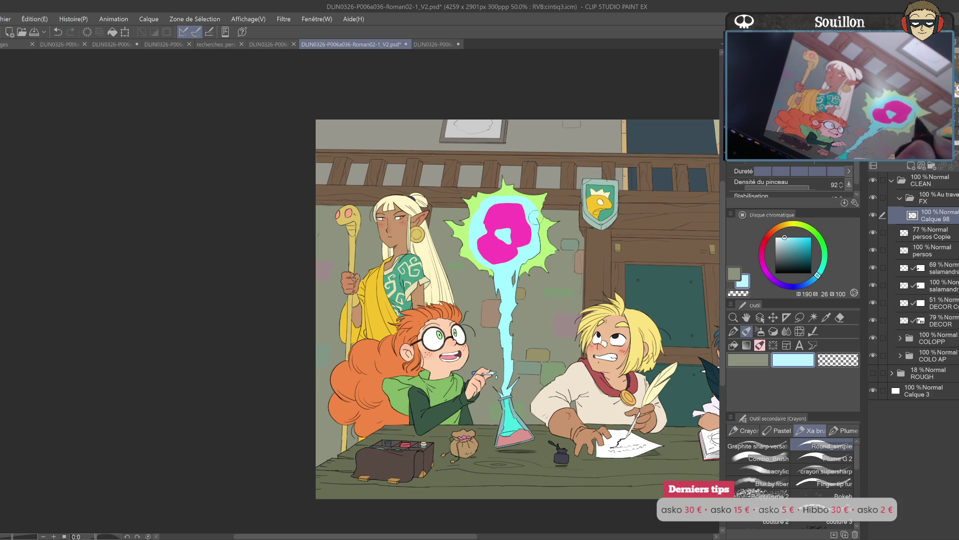
{"action": "left_click_drag", "start_coordinate": [492, 269], "coordinate": [504, 349]}
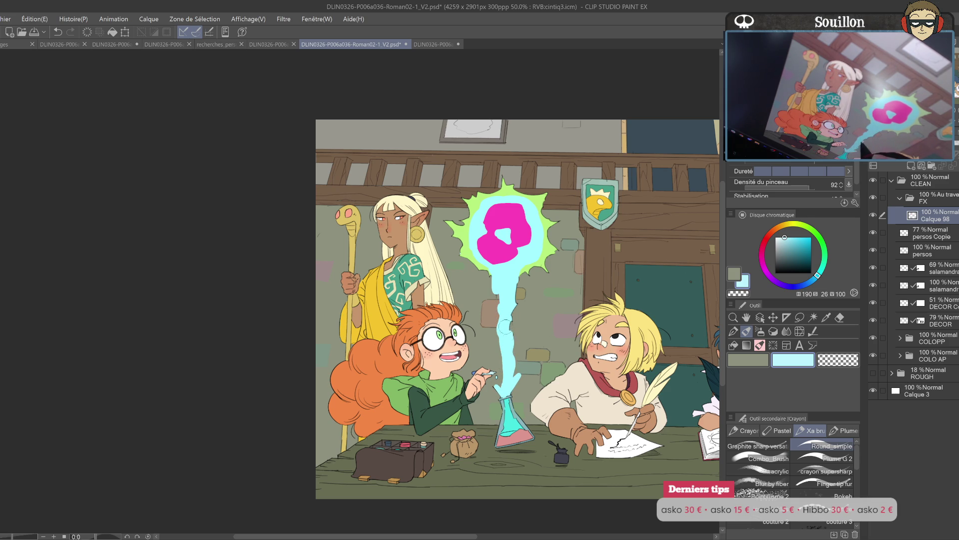
{"action": "left_click_drag", "start_coordinate": [514, 286], "coordinate": [522, 265]}
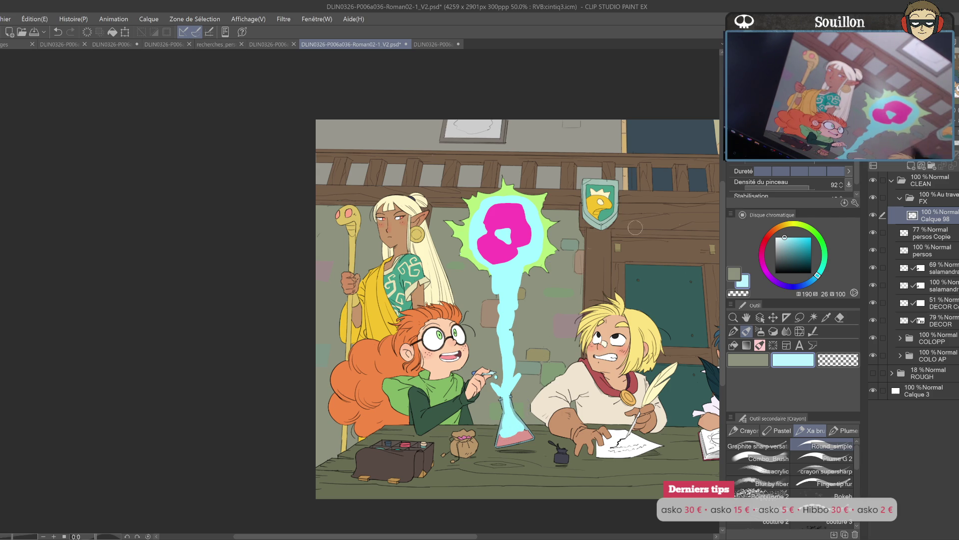
- Paint bright green glow around the burst's edges and confirm the blur
{"action": "left_click", "coordinate": [798, 239]}
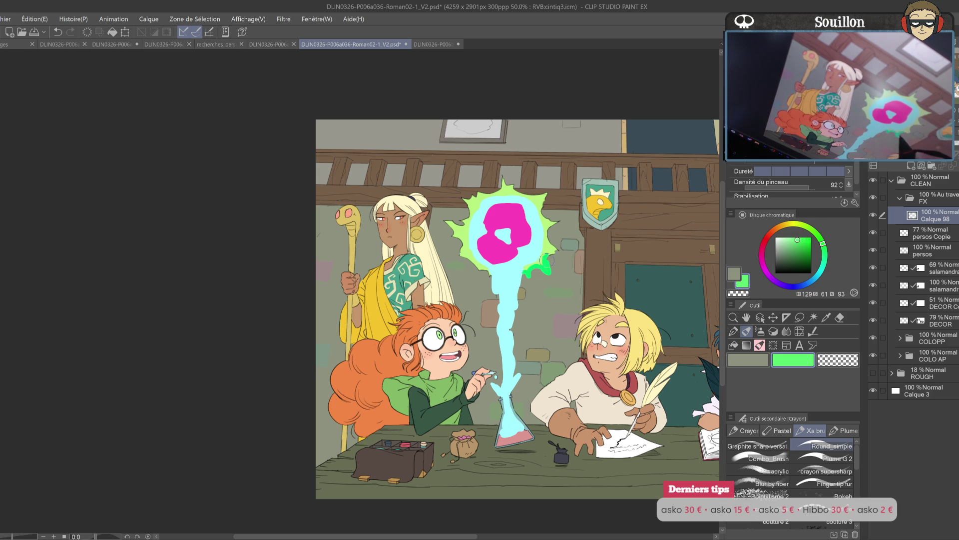
{"action": "left_click_drag", "start_coordinate": [548, 233], "coordinate": [526, 266]}
{"action": "mouse_move", "coordinate": [553, 223]}
{"action": "left_mouse_down"}
{"action": "mouse_move", "coordinate": [563, 224]}
{"action": "mouse_move", "coordinate": [531, 193]}
{"action": "mouse_move", "coordinate": [519, 196]}
{"action": "mouse_move", "coordinate": [537, 209]}
{"action": "mouse_move", "coordinate": [563, 293]}
{"action": "left_mouse_up"}
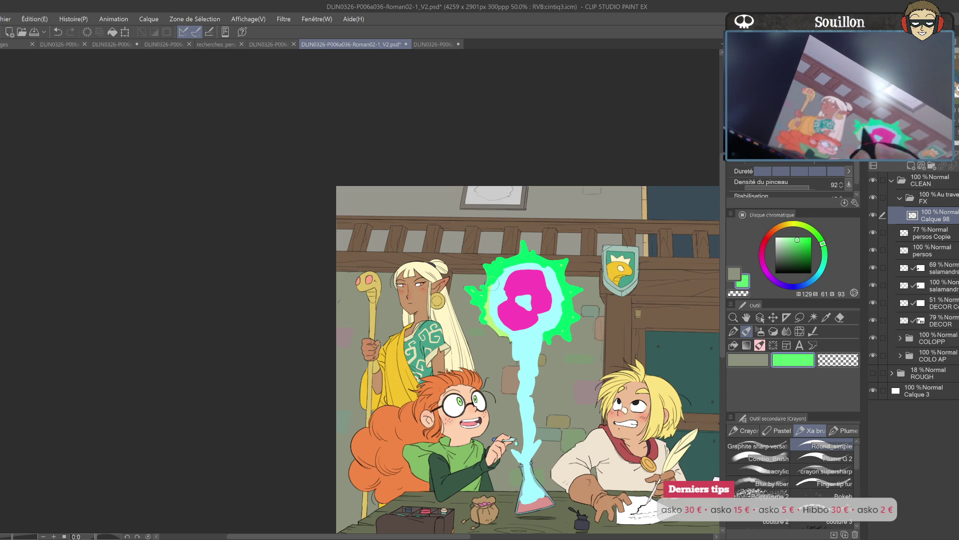
{"action": "left_click_drag", "start_coordinate": [487, 328], "coordinate": [514, 340]}
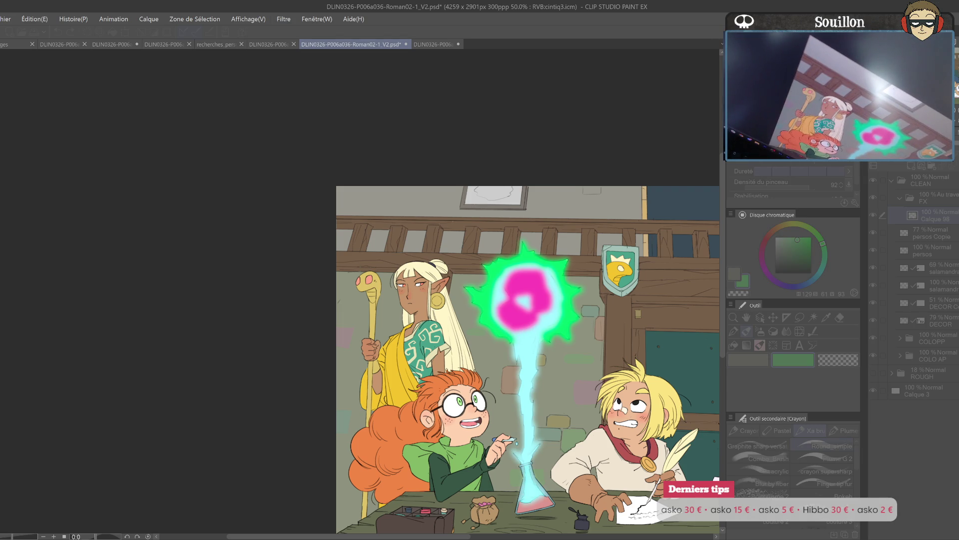
{"action": "key", "text": "Return"}
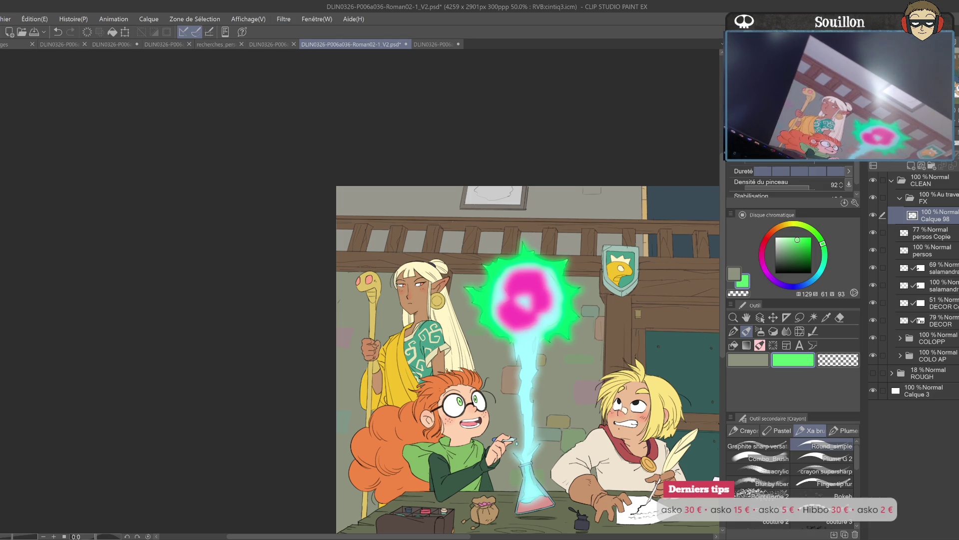
- Set Calque 98 to Overlay, raise its opacity, and duplicate it in Add mode
{"action": "key", "text": "alt+shift+w"}
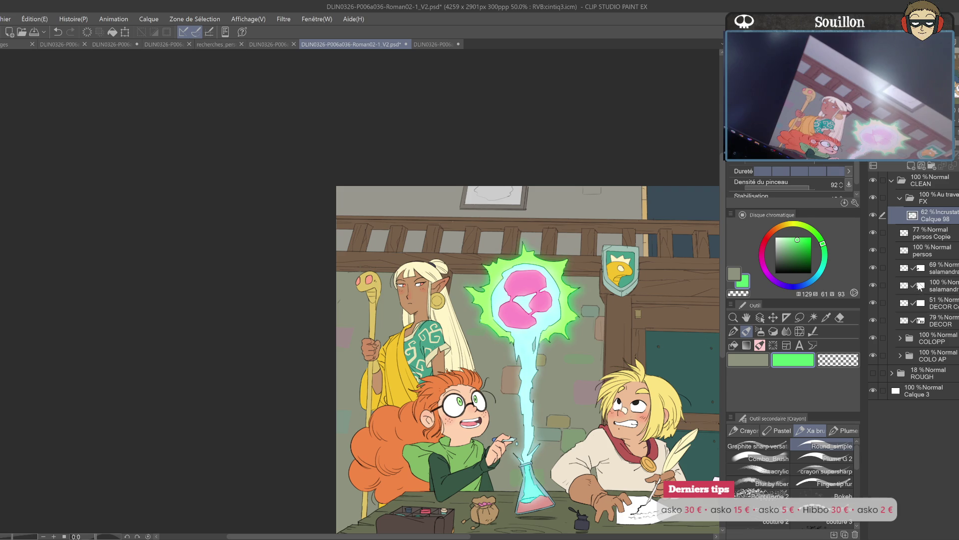
{"action": "left_click", "coordinate": [956, 155]}
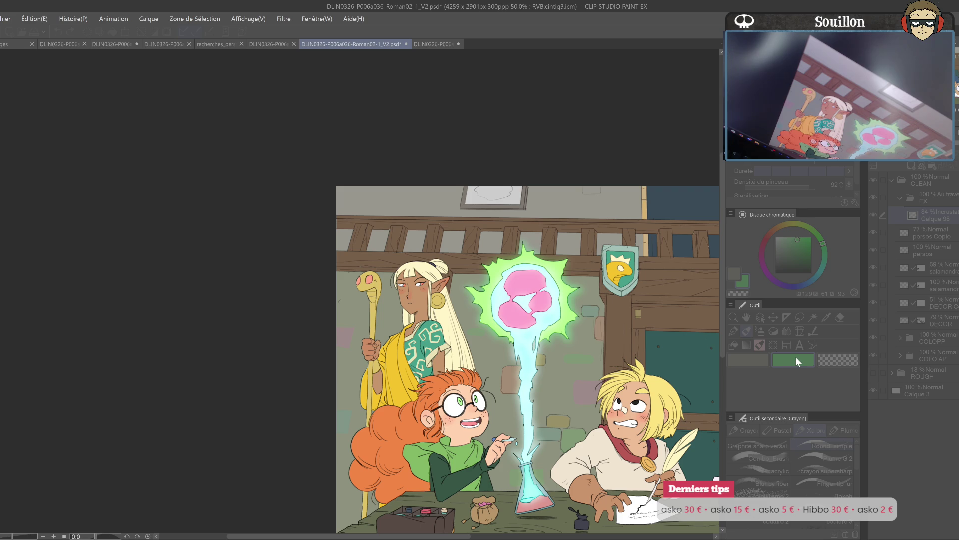
{"action": "key", "text": "ctrl+j"}
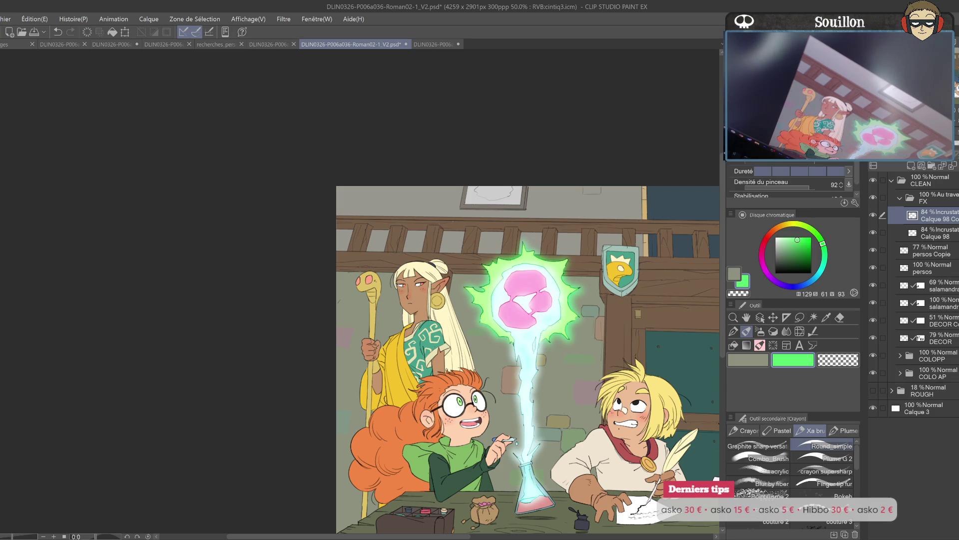
{"action": "key", "text": "alt+shift+w"}
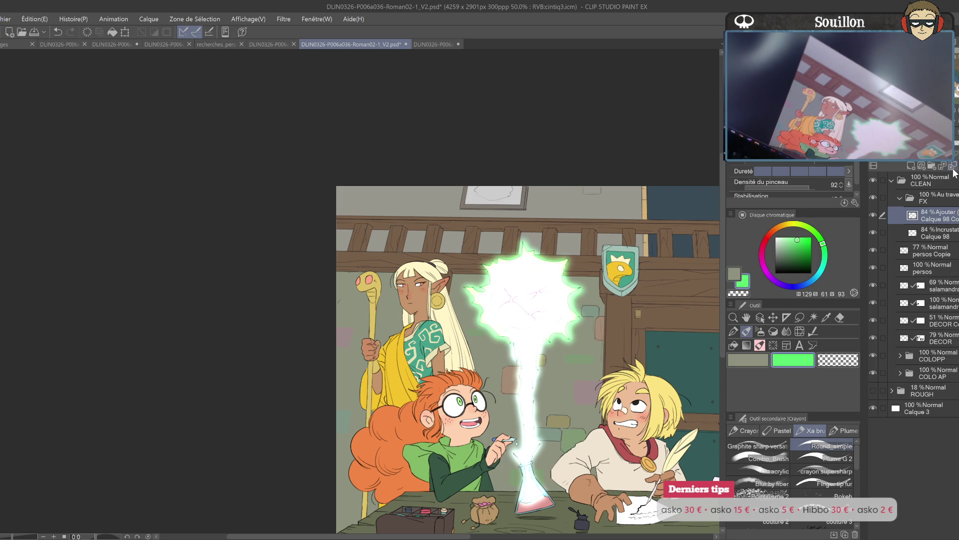
- Set the Add copy to 100% opacity, switch the main colour to red, and open a colour adjustment
{"action": "key", "text": "BackSpace"}
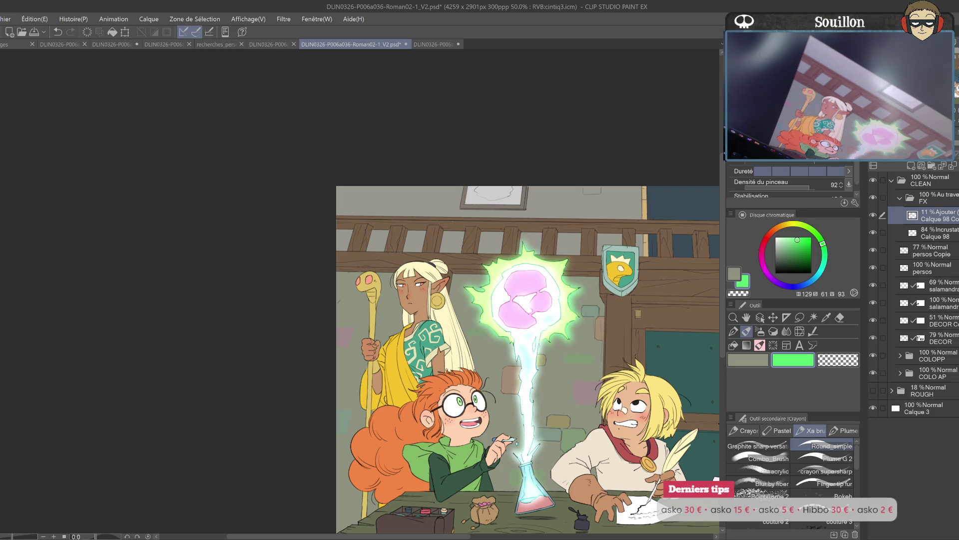
{"action": "key", "text": "BackSpace"}
{"action": "type", "text": "100"}
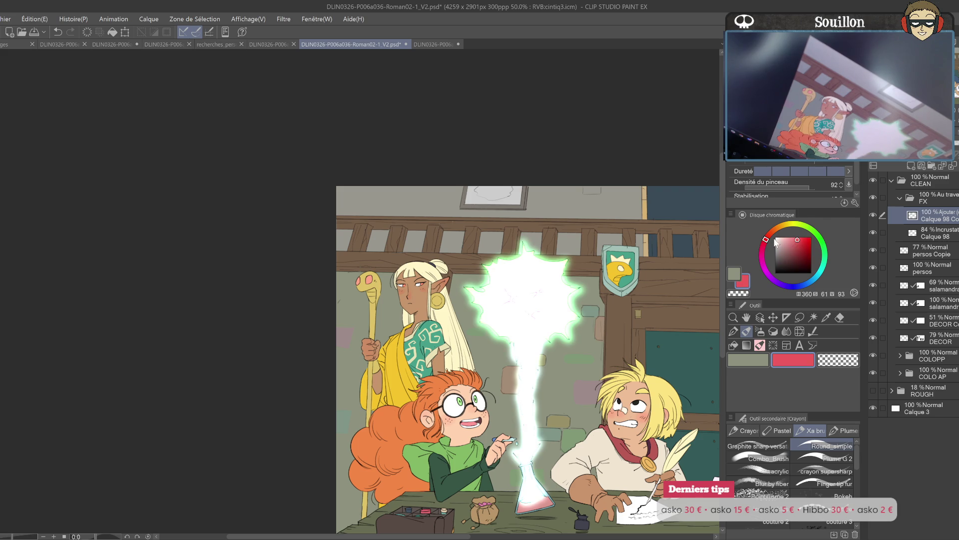
{"action": "key", "text": "alt+BackSpace"}
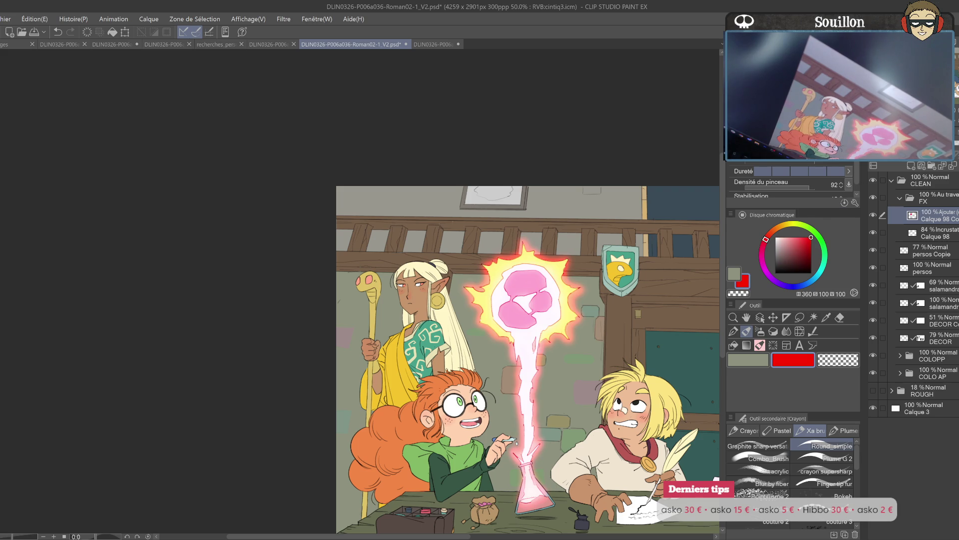
{"action": "double_click", "coordinate": [919, 214]}
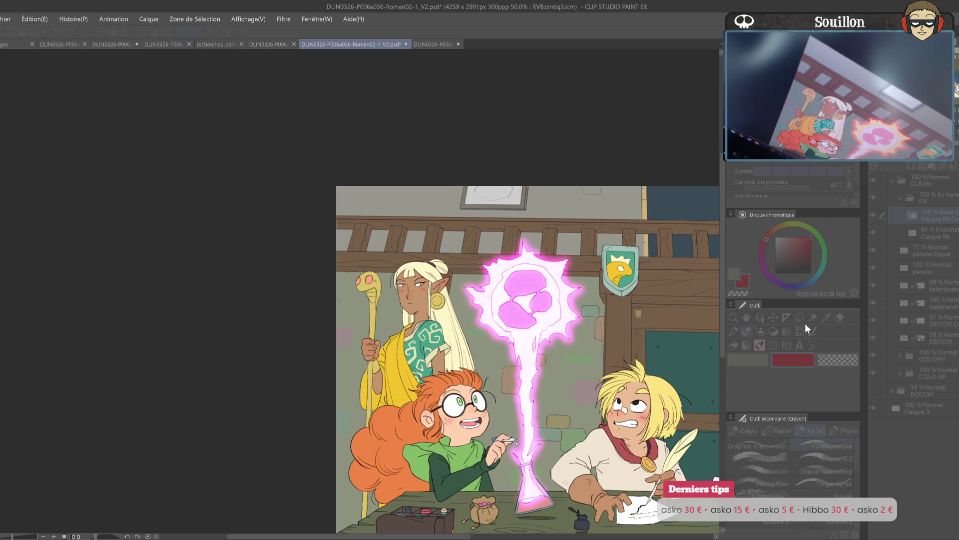
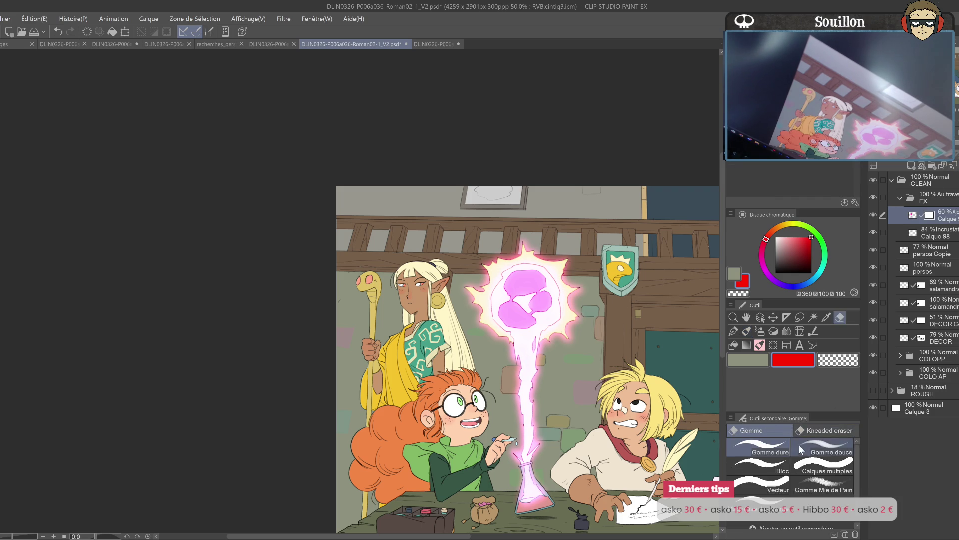
- Soften the pink glow on the sphere and beam with transparent Combo_Brush strokes, then add a bright green FX layer
{"action": "left_click", "coordinate": [769, 457]}
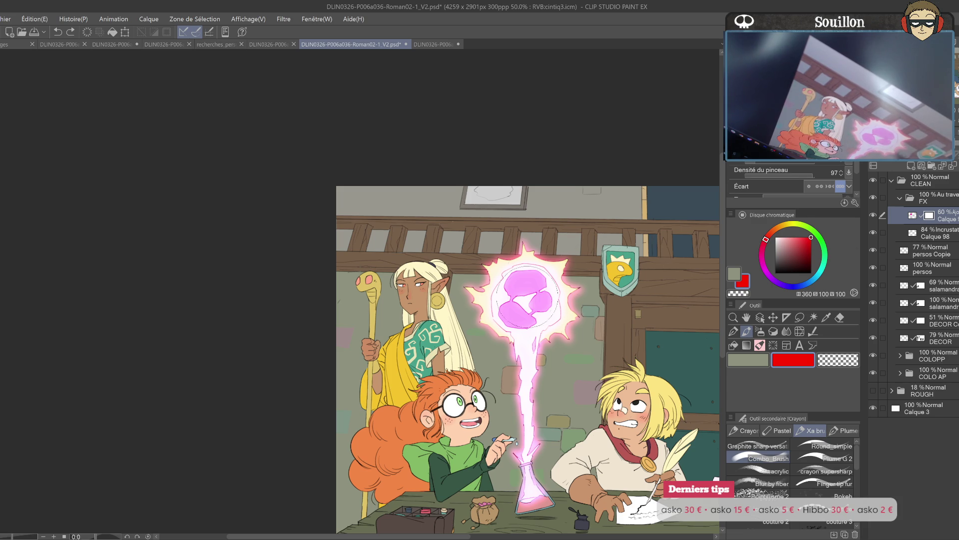
{"action": "left_click", "coordinate": [745, 293]}
{"action": "mouse_move", "coordinate": [535, 332]}
{"action": "left_mouse_down"}
{"action": "mouse_move", "coordinate": [530, 270]}
{"action": "mouse_move", "coordinate": [512, 442]}
{"action": "left_mouse_up"}
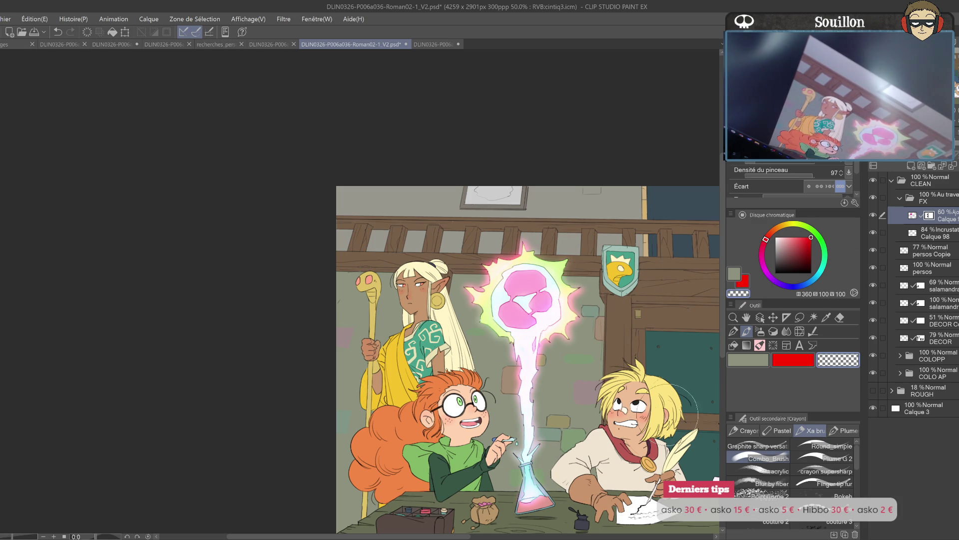
{"action": "key", "text": "ctrl+z"}
{"action": "key", "text": "ctrl+y"}
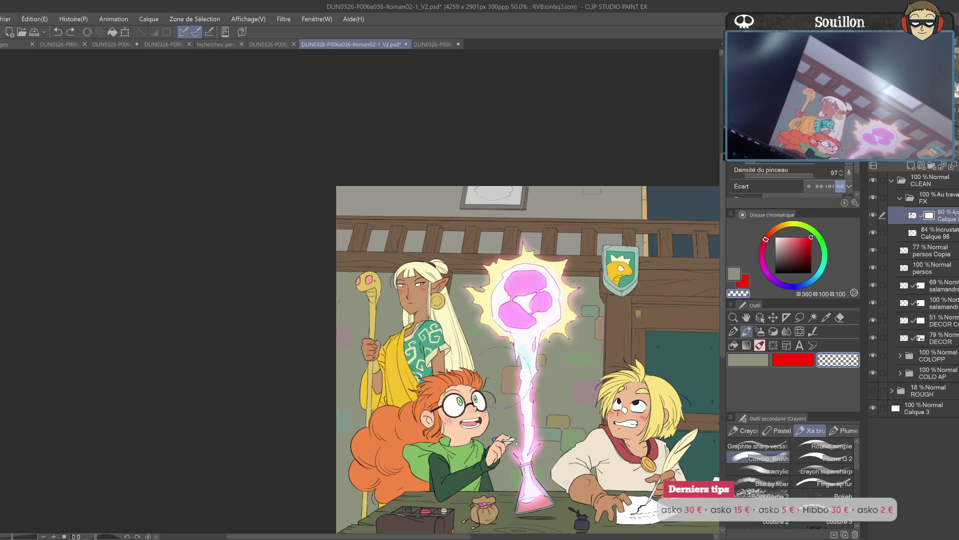
{"action": "left_click", "coordinate": [910, 166]}
{"action": "left_click", "coordinate": [815, 231]}
- Select the glow's shape and paint green and blue over the glow and beam on Calque 99
{"action": "left_click_drag", "start_coordinate": [493, 257], "coordinate": [562, 220]}
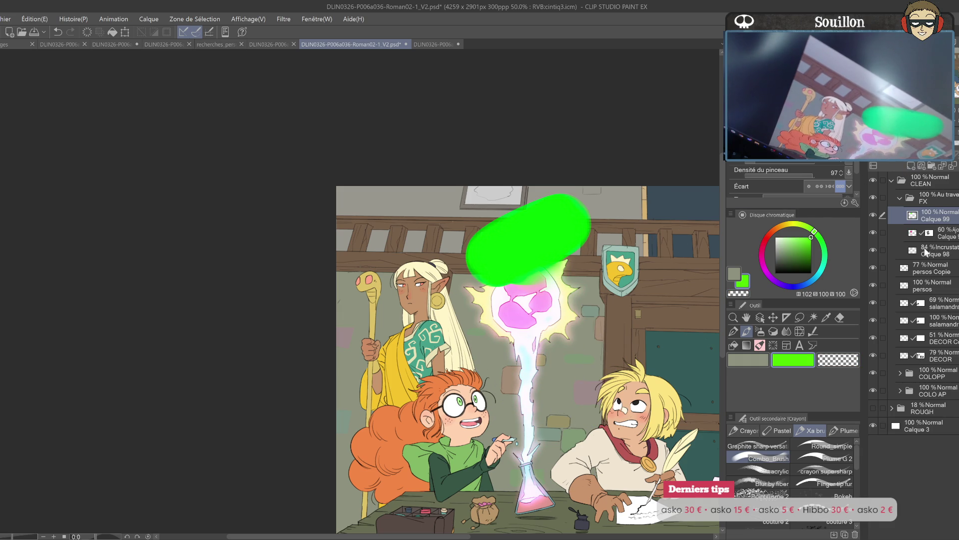
{"action": "key", "text": "ctrl+z"}
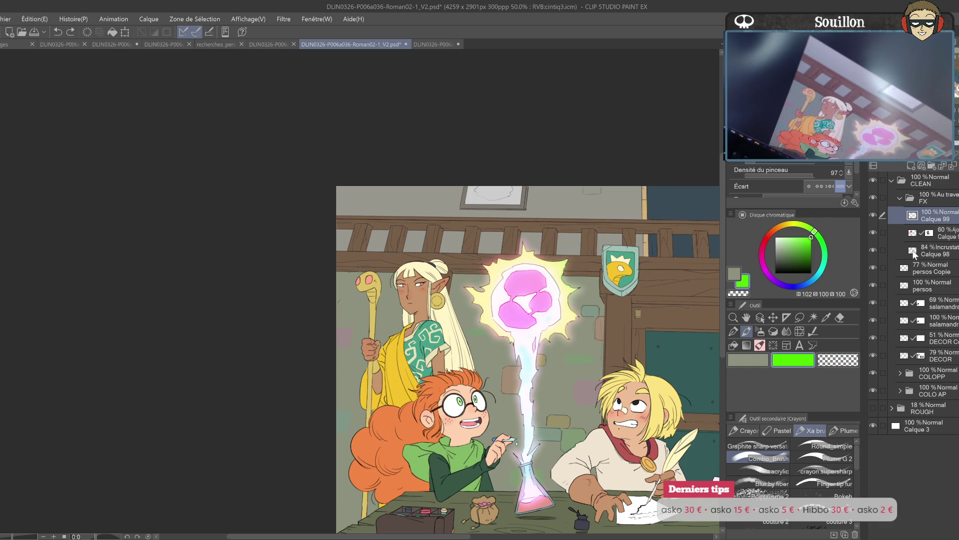
{"action": "left_click", "coordinate": [914, 255], "text": "ctrl"}
{"action": "mouse_move", "coordinate": [525, 235]}
{"action": "left_mouse_down"}
{"action": "mouse_move", "coordinate": [500, 280]}
{"action": "mouse_move", "coordinate": [550, 340]}
{"action": "mouse_move", "coordinate": [530, 450]}
{"action": "left_mouse_up"}
{"action": "left_click", "coordinate": [808, 282]}
{"action": "mouse_move", "coordinate": [559, 270]}
{"action": "left_mouse_down"}
{"action": "mouse_move", "coordinate": [535, 315]}
{"action": "mouse_move", "coordinate": [495, 335]}
{"action": "left_mouse_up"}
{"action": "left_click_drag", "start_coordinate": [530, 375], "coordinate": [532, 495]}
- Add yellow strokes over the lower glow and beam, and pink over the middle of the glow
{"action": "left_click_drag", "start_coordinate": [795, 227], "coordinate": [786, 225]}
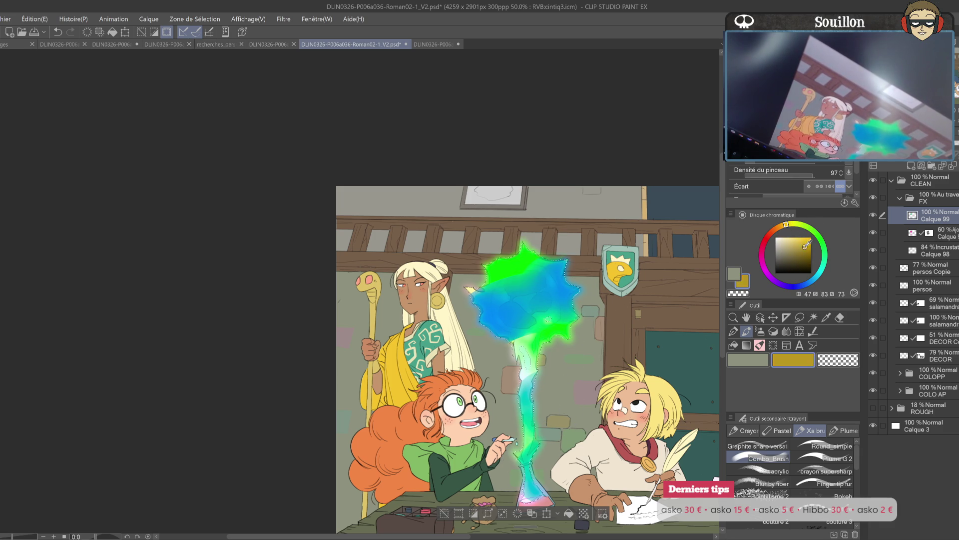
{"action": "left_click_drag", "start_coordinate": [577, 345], "coordinate": [509, 340]}
{"action": "left_click_drag", "start_coordinate": [529, 407], "coordinate": [534, 492]}
{"action": "left_click", "coordinate": [762, 252]}
{"action": "left_click", "coordinate": [792, 237]}
{"action": "mouse_move", "coordinate": [520, 280]}
{"action": "left_mouse_down"}
{"action": "mouse_move", "coordinate": [537, 295]}
{"action": "mouse_move", "coordinate": [521, 317]}
{"action": "mouse_move", "coordinate": [535, 300]}
{"action": "left_mouse_up"}
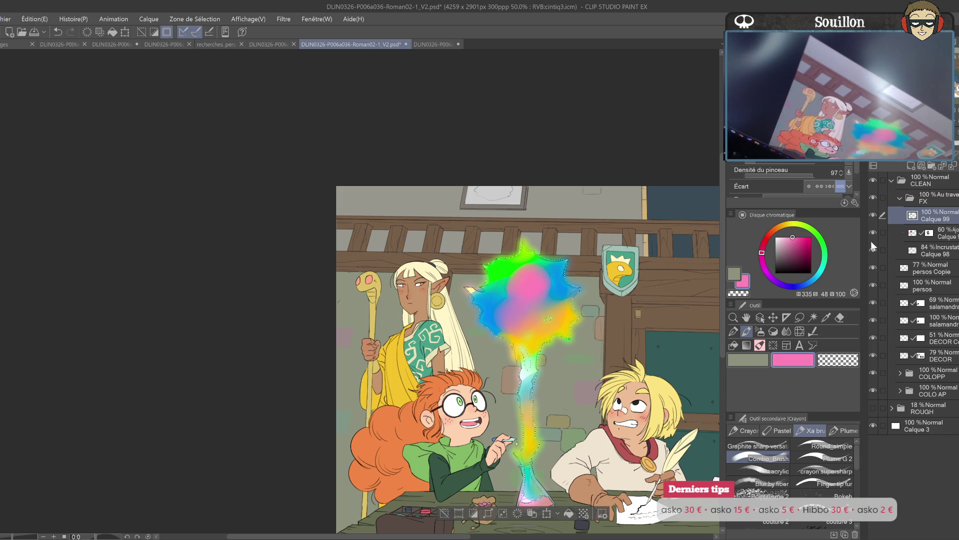
- Set the rainbow layer to Couleur at 99%, clear the selection, and add Calque 100 above
{"action": "key", "text": "ctrl+z"}
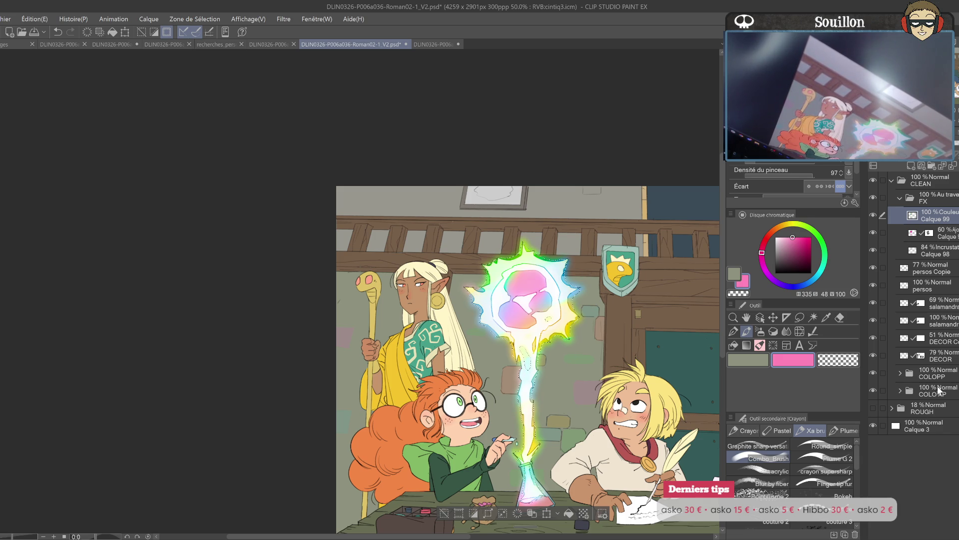
{"action": "key", "text": "ctrl+d"}
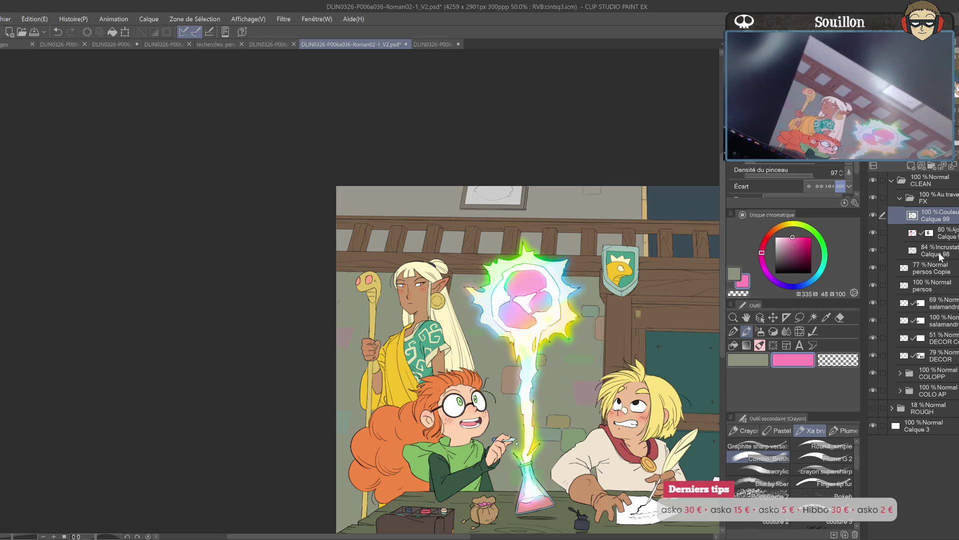
{"action": "left_click_drag", "start_coordinate": [895, 156], "coordinate": [952, 156]}
{"action": "mouse_move", "coordinate": [704, 441]}
{"action": "left_mouse_down"}
{"action": "mouse_move", "coordinate": [599, 419]}
{"action": "mouse_move", "coordinate": [578, 448]}
{"action": "left_mouse_up"}
{"action": "key", "text": "ctrl+shift+n"}
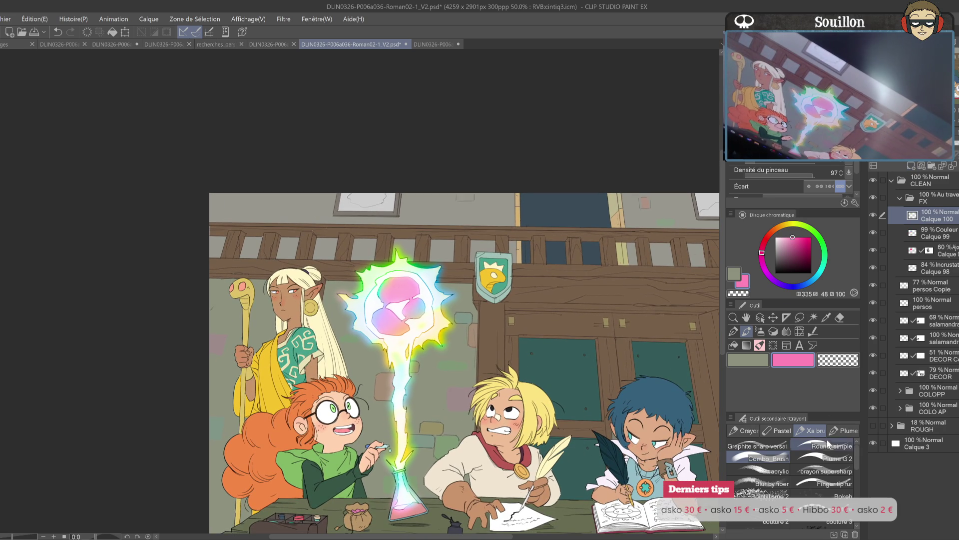
- Paint a blurred pink orb on Calque 100 with Round_simple, set to Densité at about 38% opacity
{"action": "left_click", "coordinate": [827, 445]}
{"action": "mouse_move", "coordinate": [390, 281]}
{"action": "left_mouse_down"}
{"action": "mouse_move", "coordinate": [510, 306]}
{"action": "mouse_move", "coordinate": [499, 319]}
{"action": "mouse_move", "coordinate": [512, 332]}
{"action": "mouse_move", "coordinate": [477, 356]}
{"action": "mouse_move", "coordinate": [459, 330]}
{"action": "mouse_move", "coordinate": [490, 325]}
{"action": "mouse_move", "coordinate": [480, 343]}
{"action": "mouse_move", "coordinate": [475, 336]}
{"action": "mouse_move", "coordinate": [515, 320]}
{"action": "mouse_move", "coordinate": [476, 320]}
{"action": "mouse_move", "coordinate": [487, 307]}
{"action": "mouse_move", "coordinate": [500, 312]}
{"action": "left_mouse_up"}
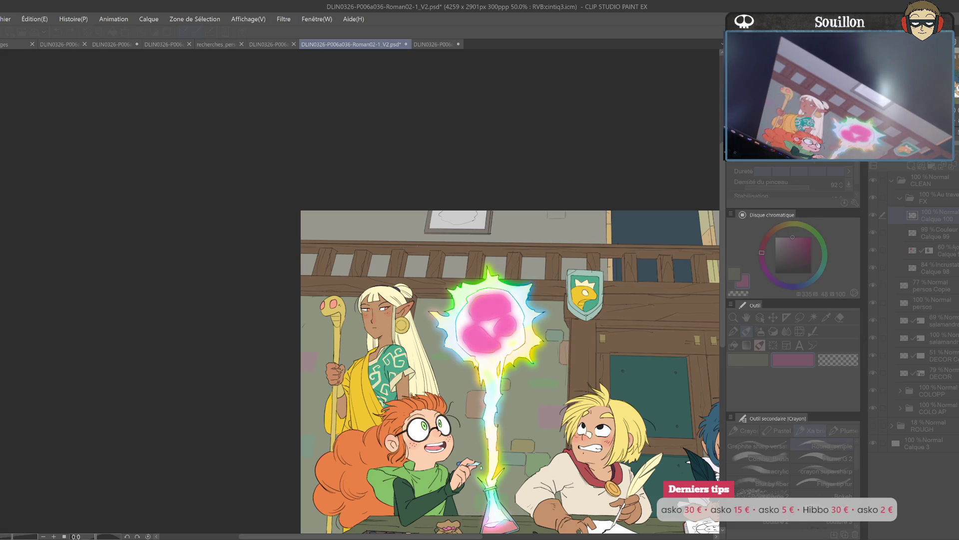
{"action": "key", "text": "Return"}
{"action": "scroll", "coordinate": [899, 150], "scroll_direction": "down", "scroll_amount": 9}
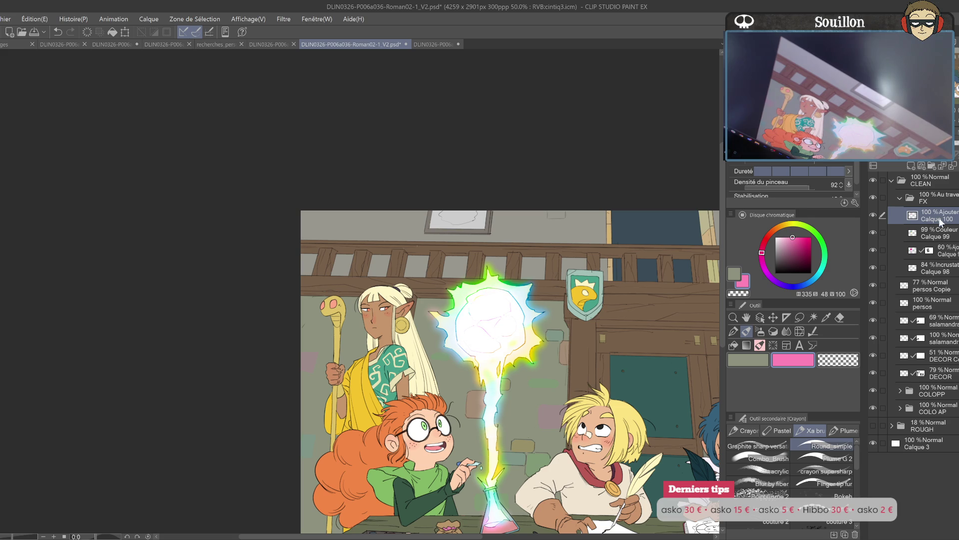
{"action": "left_click_drag", "start_coordinate": [956, 141], "coordinate": [912, 145]}
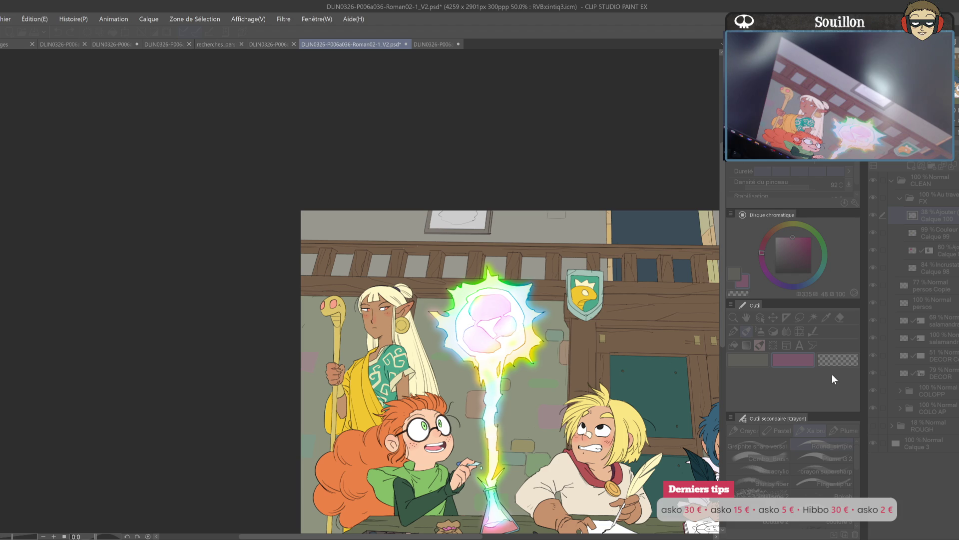
{"action": "left_click", "coordinate": [951, 220]}
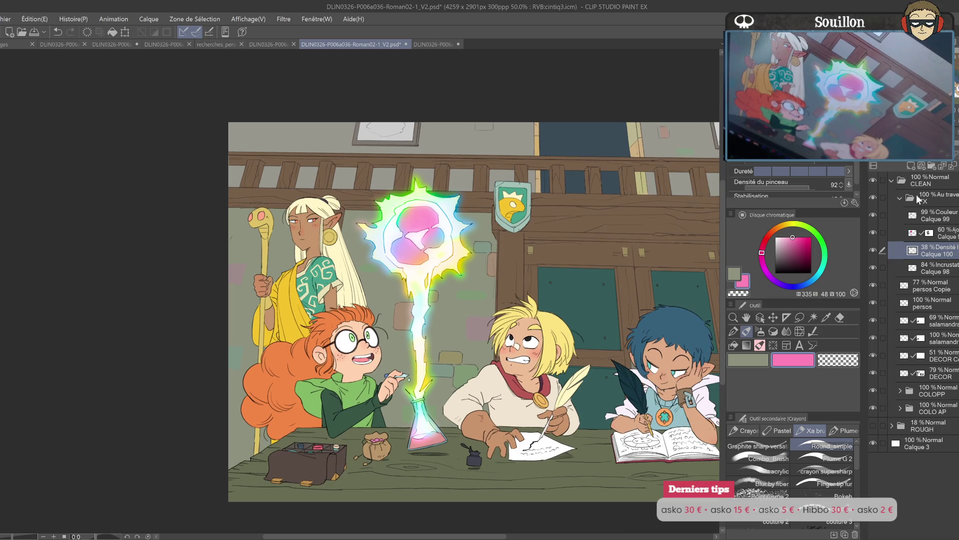
- Collapse the FX folder, select the COLOPP colours' area, and add Produit layer Calque 101 above it
{"action": "left_click", "coordinate": [900, 198]}
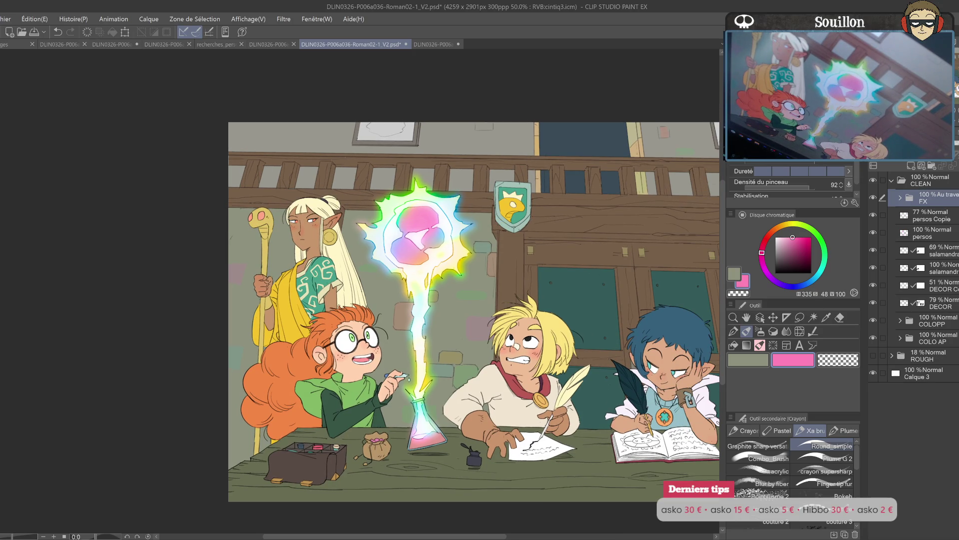
{"action": "left_click", "coordinate": [878, 320]}
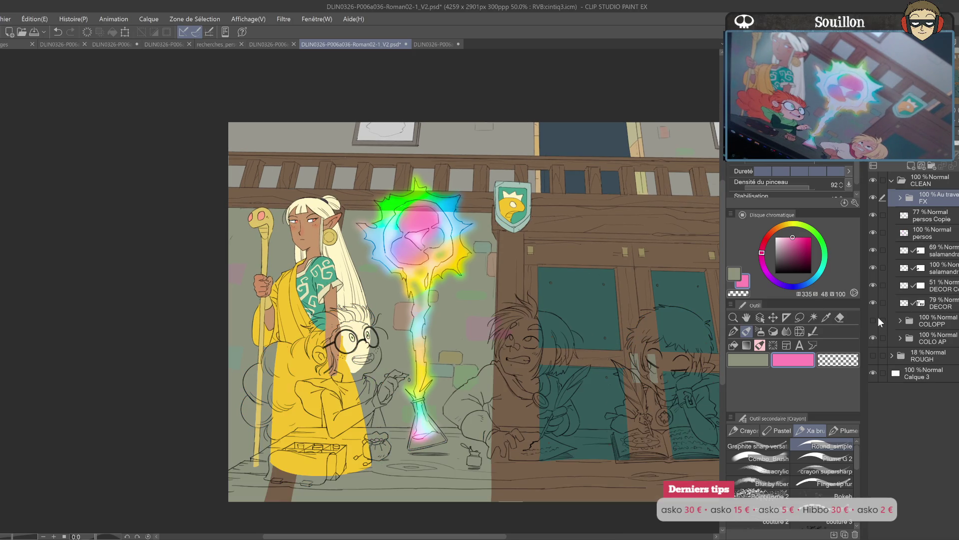
{"action": "left_click", "coordinate": [875, 319]}
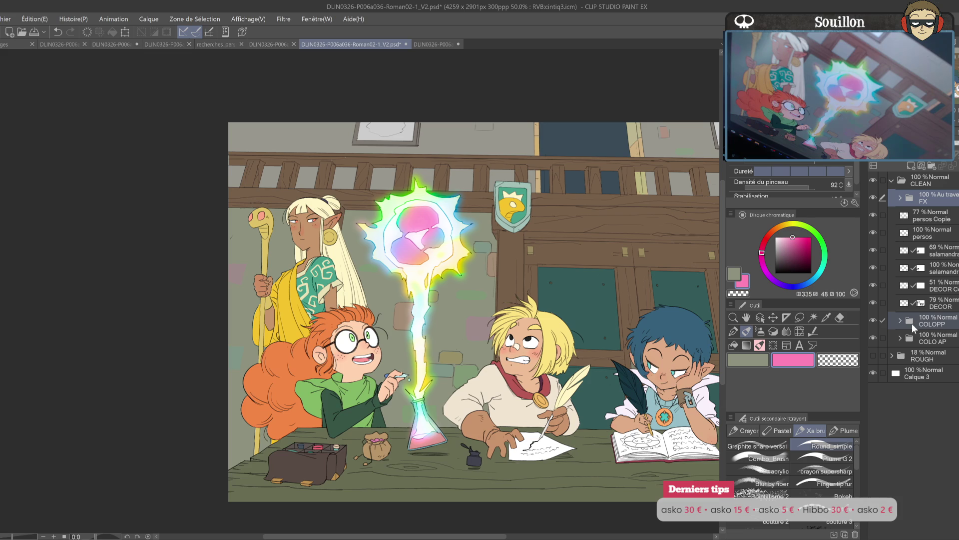
{"action": "left_click", "coordinate": [911, 322], "text": "ctrl"}
{"action": "left_click", "coordinate": [933, 323]}
{"action": "left_click", "coordinate": [912, 165]}
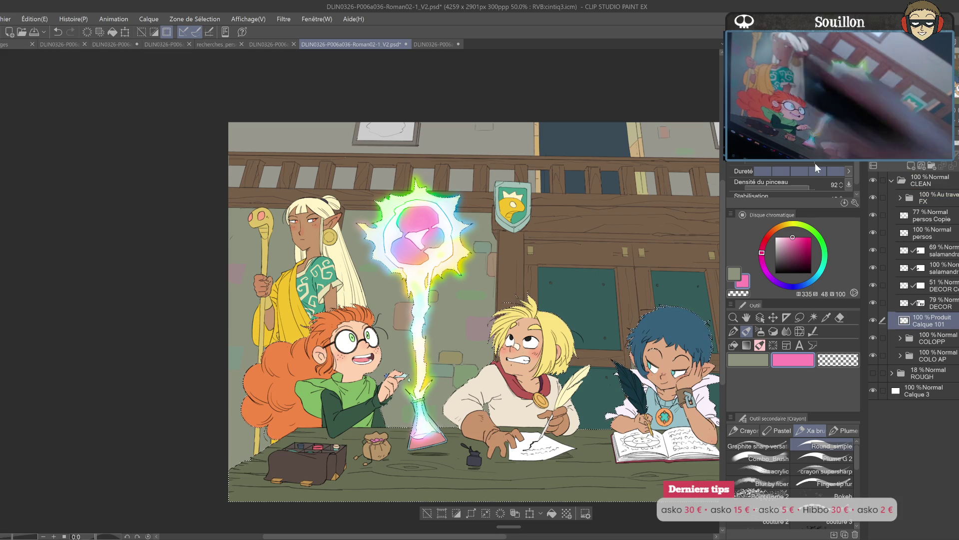
- Eyedrop the 68% blue-grey shading colour from the reglages sheet
{"action": "left_click", "coordinate": [15, 44]}
{"action": "key", "text": "i"}
{"action": "left_click", "coordinate": [283, 324]}
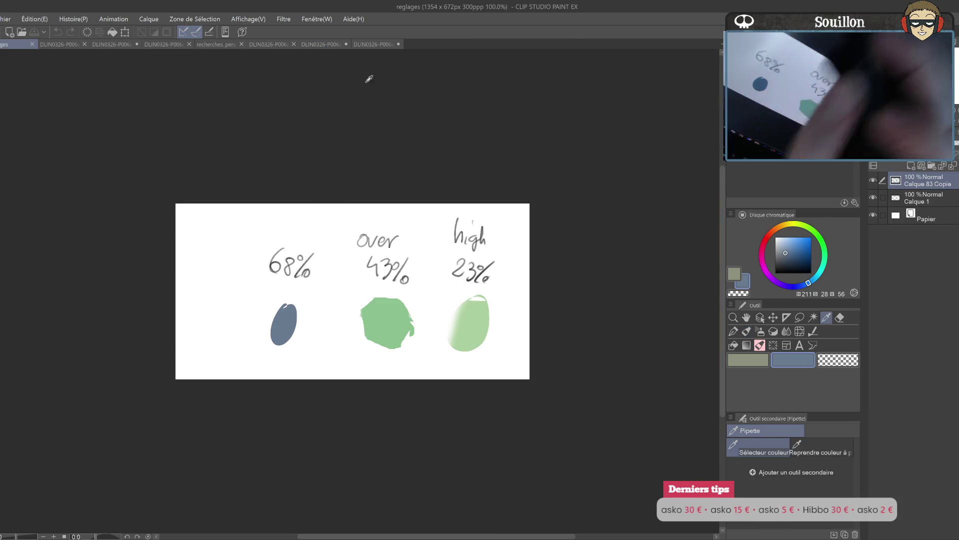
- Close the Roman02-10 book-page file and return to the illustration with the pencil
{"action": "left_click", "coordinate": [374, 44]}
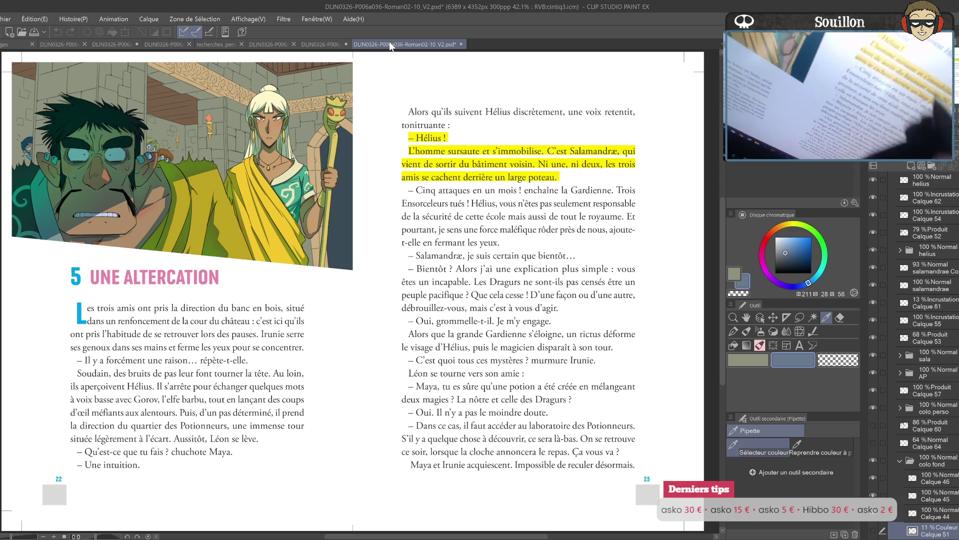
{"action": "left_click", "coordinate": [462, 44]}
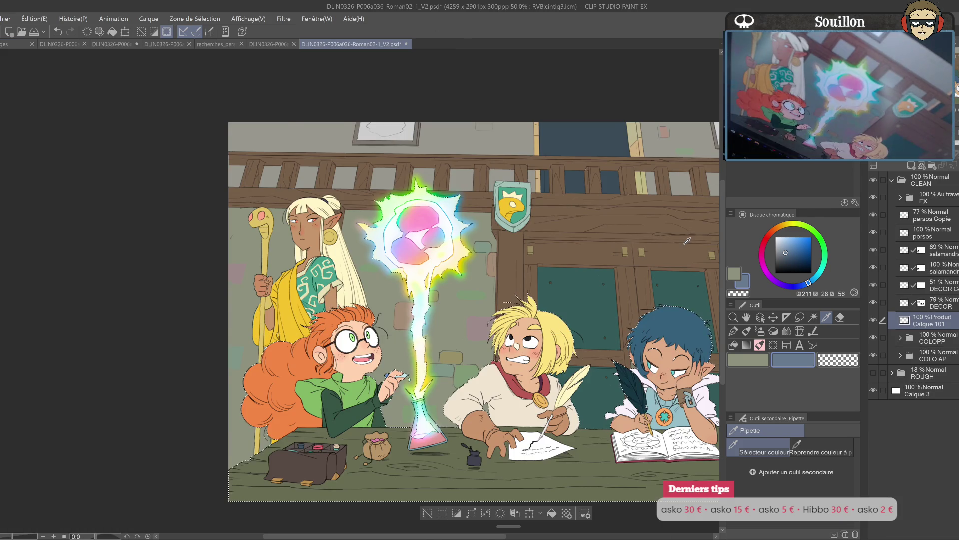
{"action": "scroll", "coordinate": [687, 241], "scroll_direction": "up", "scroll_amount": 1}
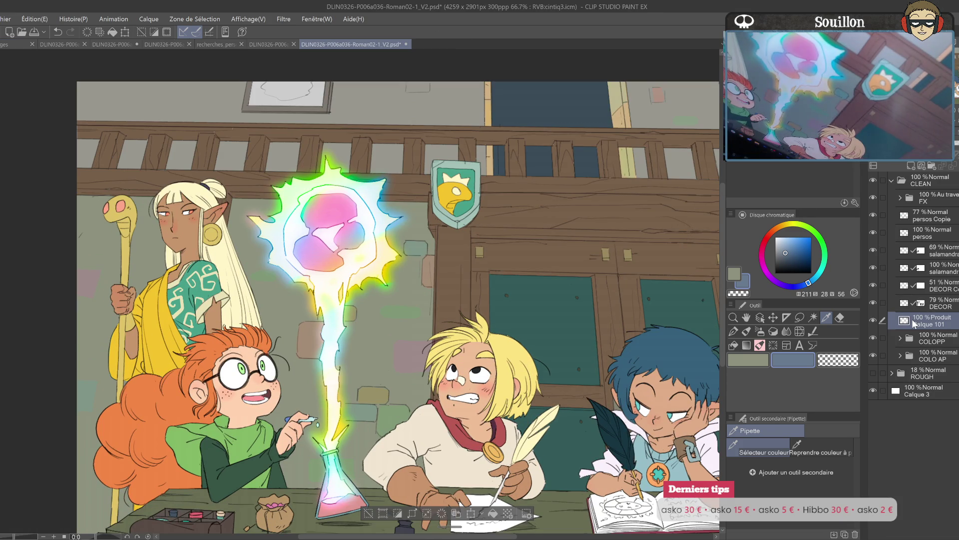
{"action": "key", "text": "p"}
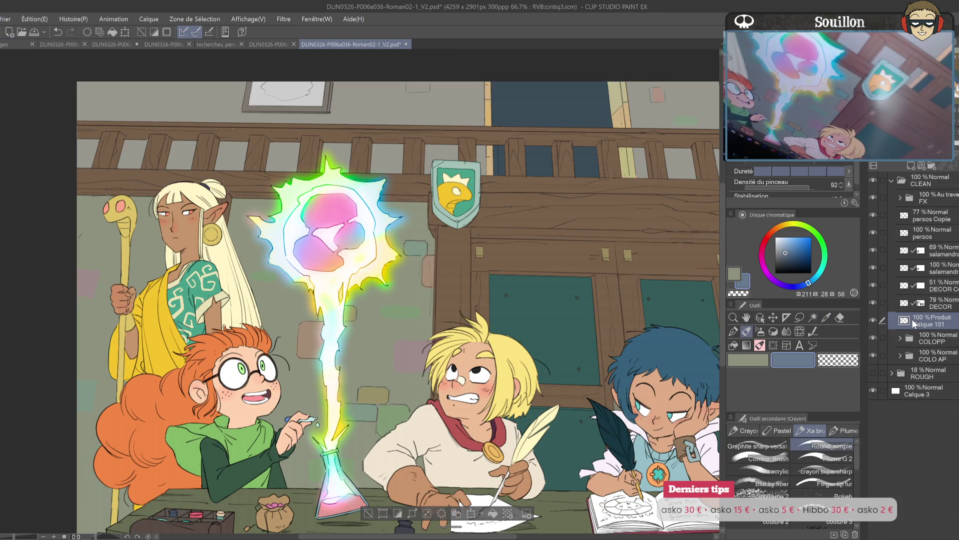
{"action": "scroll", "coordinate": [553, 314], "scroll_direction": "up", "scroll_amount": 1}
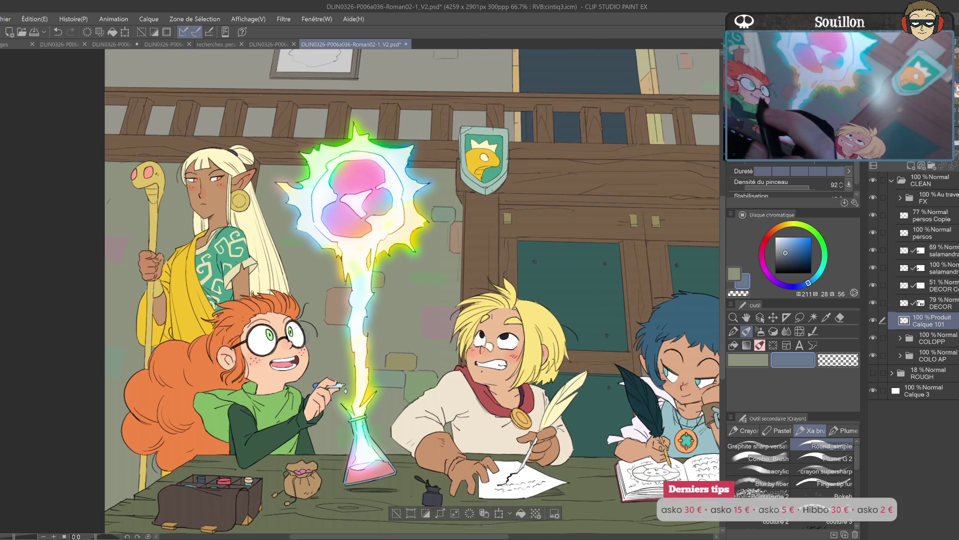
- Shade the redhead's hair behind her ear, near her neck and by her glasses in blue-grey
{"action": "key", "text": "h"}
{"action": "left_click_drag", "start_coordinate": [519, 330], "coordinate": [502, 350]}
{"action": "mouse_move", "coordinate": [522, 308]}
{"action": "left_mouse_down"}
{"action": "mouse_move", "coordinate": [497, 362]}
{"action": "mouse_move", "coordinate": [475, 375]}
{"action": "left_mouse_up"}
{"action": "left_click_drag", "start_coordinate": [527, 341], "coordinate": [515, 358]}
{"action": "mouse_move", "coordinate": [475, 313]}
{"action": "left_mouse_down"}
{"action": "mouse_move", "coordinate": [463, 321]}
{"action": "mouse_move", "coordinate": [517, 322]}
{"action": "left_mouse_up"}
{"action": "scroll", "coordinate": [519, 321], "scroll_direction": "up", "scroll_amount": 1}
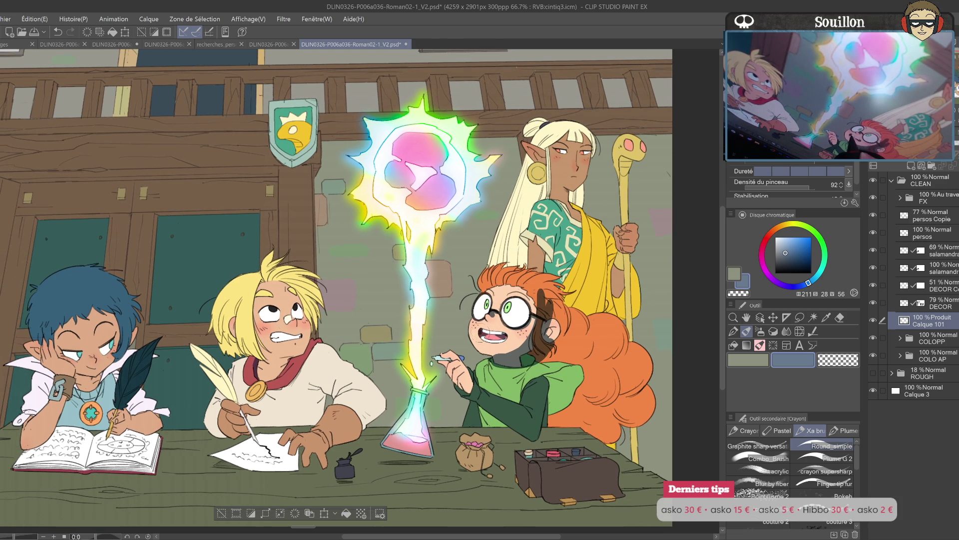
{"action": "scroll", "coordinate": [522, 334], "scroll_direction": "up", "scroll_amount": 1}
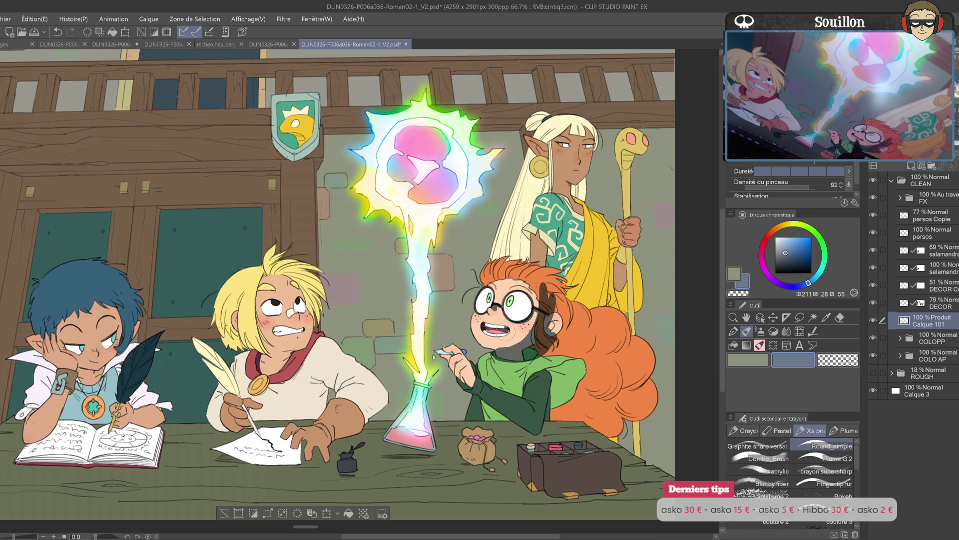
{"action": "scroll", "coordinate": [474, 299], "scroll_direction": "up", "scroll_amount": 5}
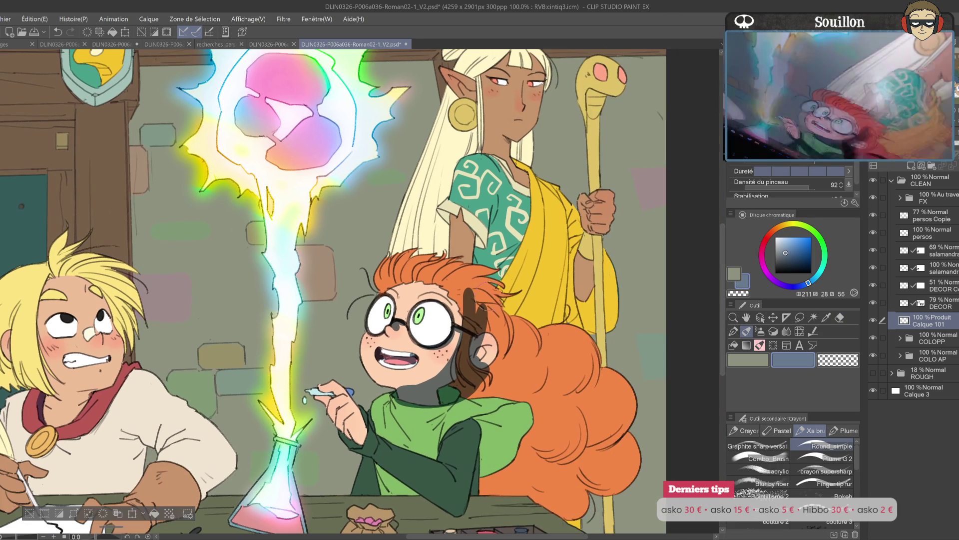
{"action": "mouse_move", "coordinate": [470, 285]}
{"action": "left_mouse_down"}
{"action": "mouse_move", "coordinate": [460, 300]}
{"action": "mouse_move", "coordinate": [497, 291]}
{"action": "mouse_move", "coordinate": [499, 339]}
{"action": "mouse_move", "coordinate": [470, 297]}
{"action": "mouse_move", "coordinate": [475, 324]}
{"action": "mouse_move", "coordinate": [571, 291]}
{"action": "mouse_move", "coordinate": [575, 395]}
{"action": "mouse_move", "coordinate": [520, 490]}
{"action": "left_mouse_up"}
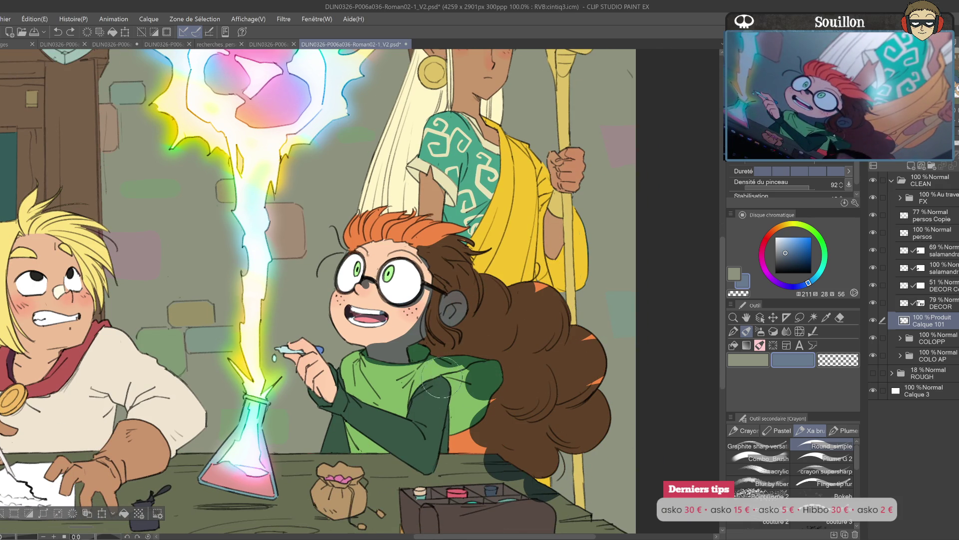
- Darken the shadows on the green cloak and repaint the orange hair edge, checking in a mirrored view
{"action": "key", "text": "e"}
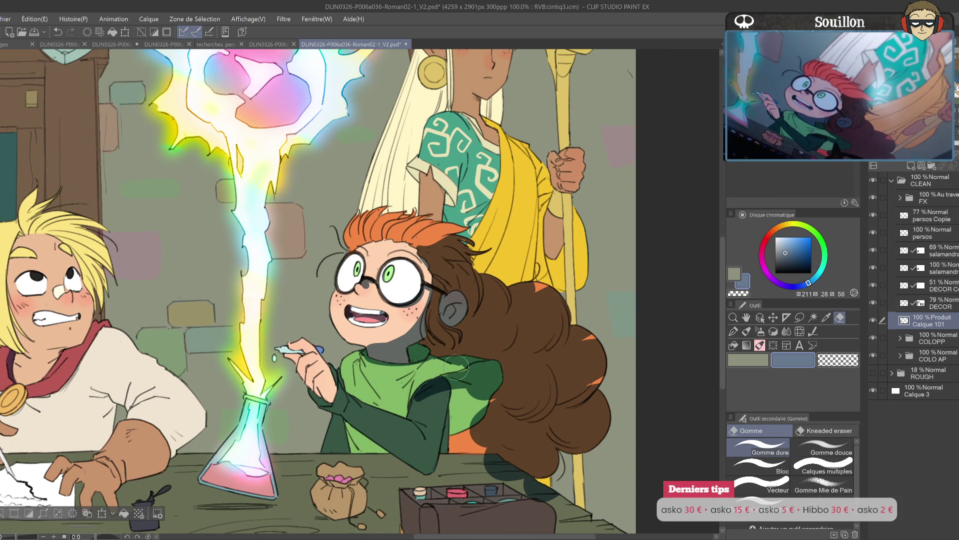
{"action": "key", "text": "p"}
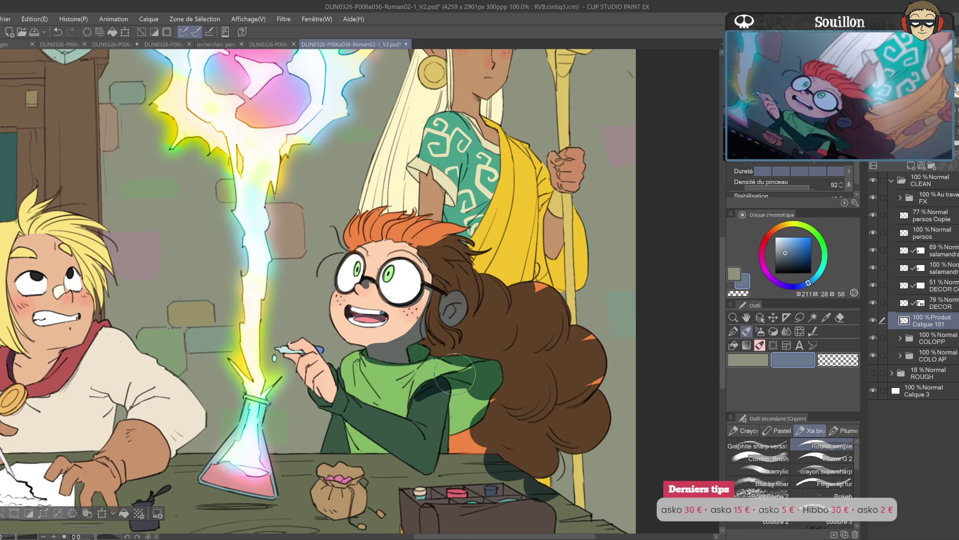
{"action": "mouse_move", "coordinate": [477, 397]}
{"action": "left_mouse_down"}
{"action": "mouse_move", "coordinate": [460, 400]}
{"action": "mouse_move", "coordinate": [475, 420]}
{"action": "mouse_move", "coordinate": [450, 445]}
{"action": "mouse_move", "coordinate": [470, 453]}
{"action": "left_mouse_up"}
{"action": "key", "text": "ctrl+minus"}
{"action": "key", "text": "h"}
{"action": "key", "text": "ctrl+plus"}
{"action": "key", "text": "ctrl+plus"}
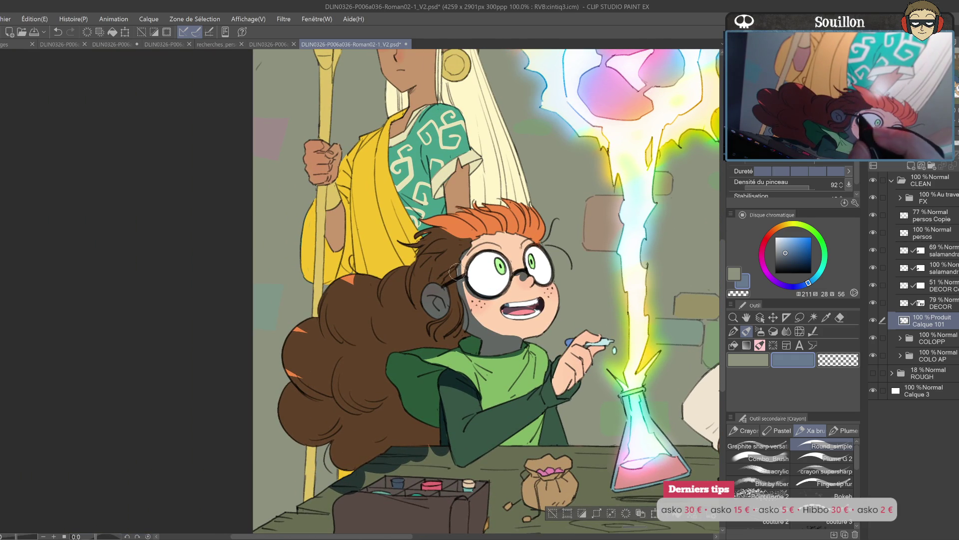
{"action": "scroll", "coordinate": [500, 307], "scroll_direction": "up", "scroll_amount": 2}
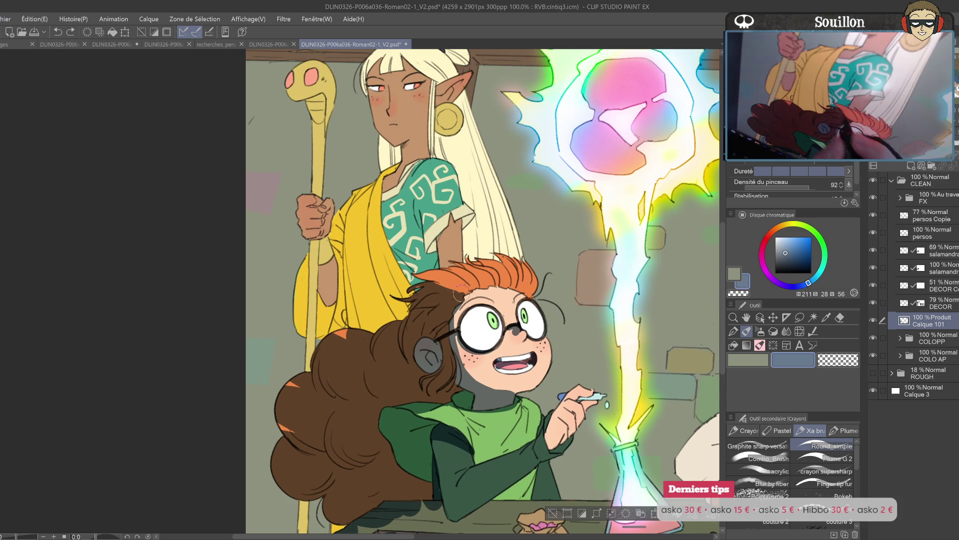
{"action": "key", "text": "ctrl+z"}
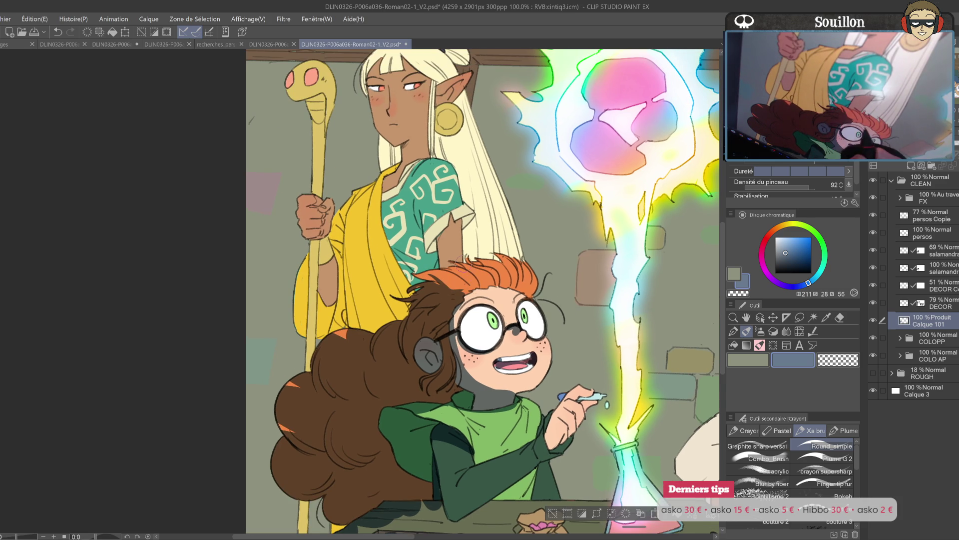
{"action": "left_click_drag", "start_coordinate": [429, 284], "coordinate": [457, 286]}
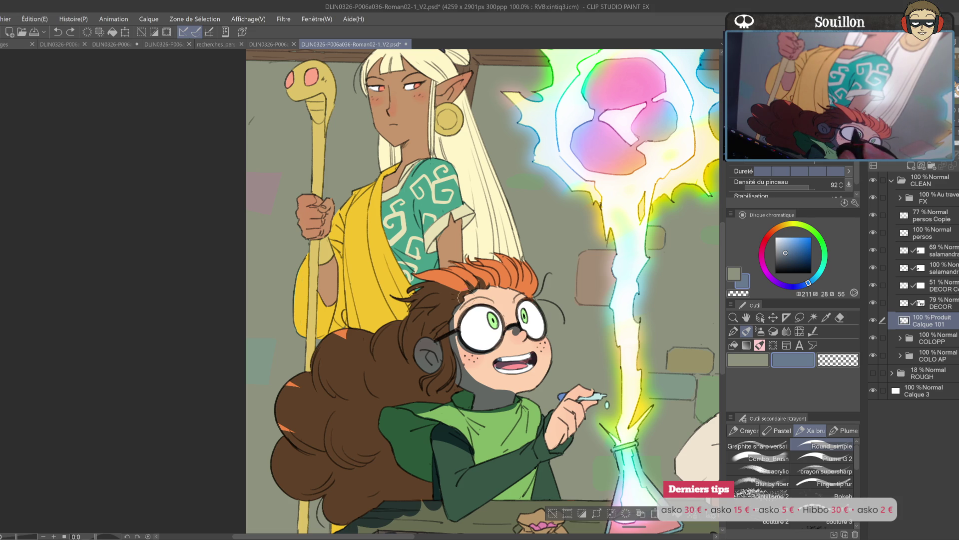
{"action": "key", "text": "h"}
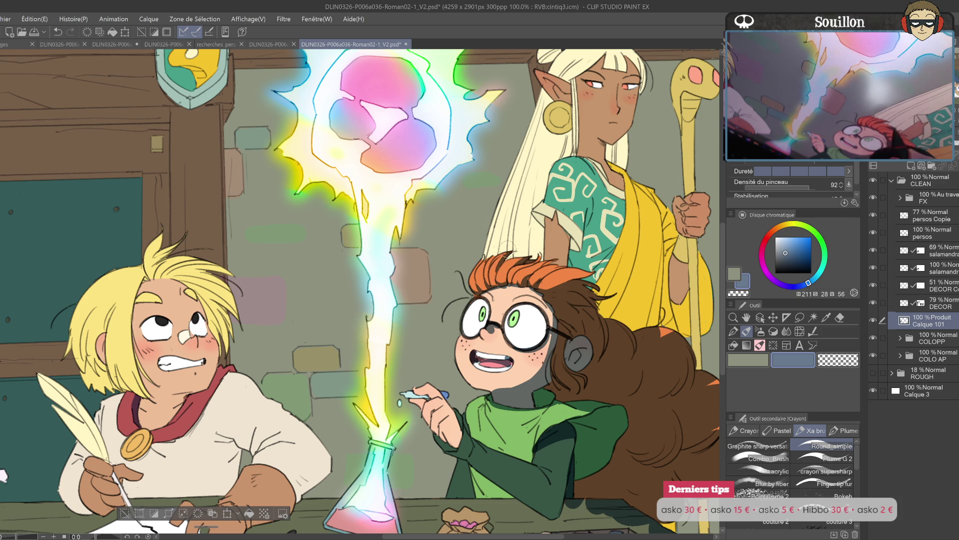
- Erase stray hair strands along the edge beside the girl's glasses, checking with horizontal flips
{"action": "mouse_move", "coordinate": [606, 276]}
{"action": "left_mouse_down"}
{"action": "mouse_move", "coordinate": [547, 298]}
{"action": "mouse_move", "coordinate": [529, 274]}
{"action": "left_mouse_up"}
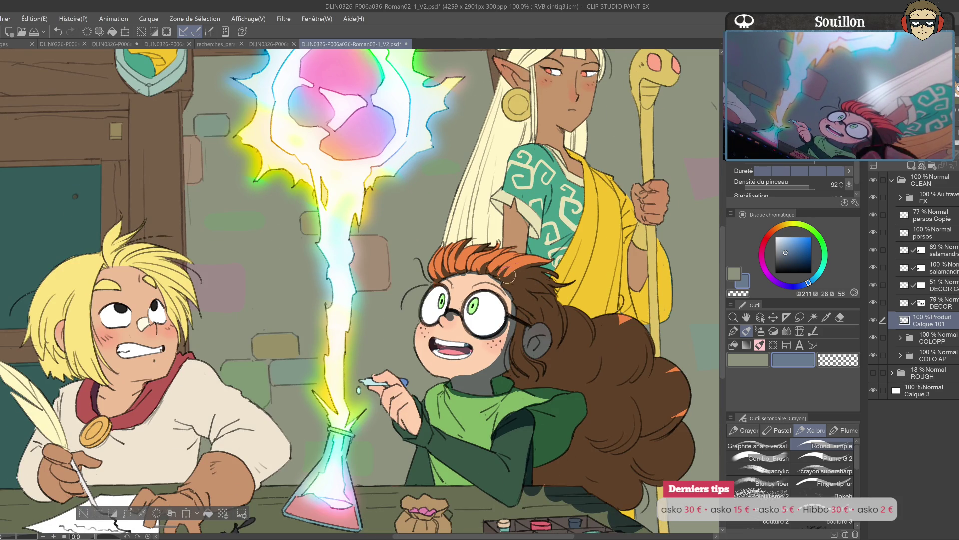
{"action": "key", "text": "h"}
{"action": "key", "text": "ctrl+plus"}
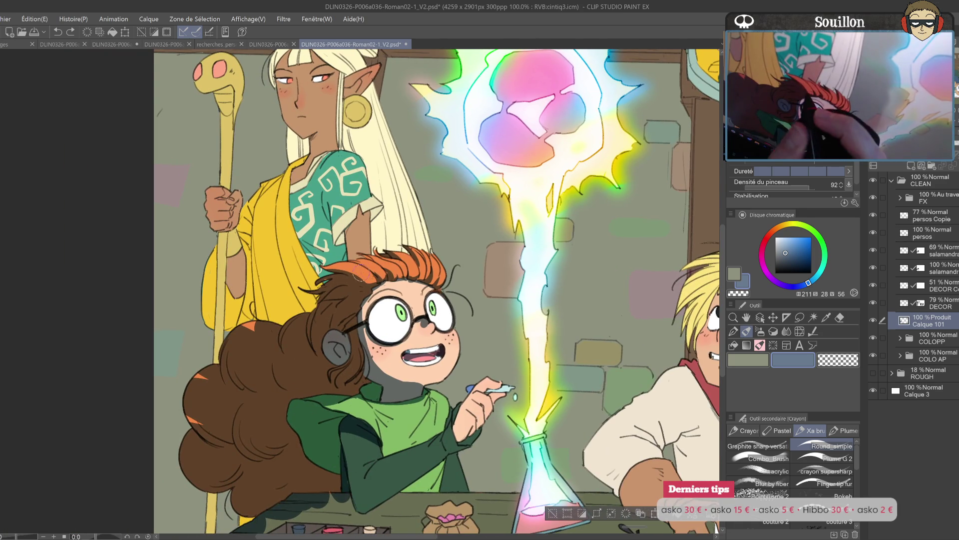
{"action": "key", "text": "h"}
{"action": "key", "text": "ctrl+minus"}
{"action": "key", "text": "e"}
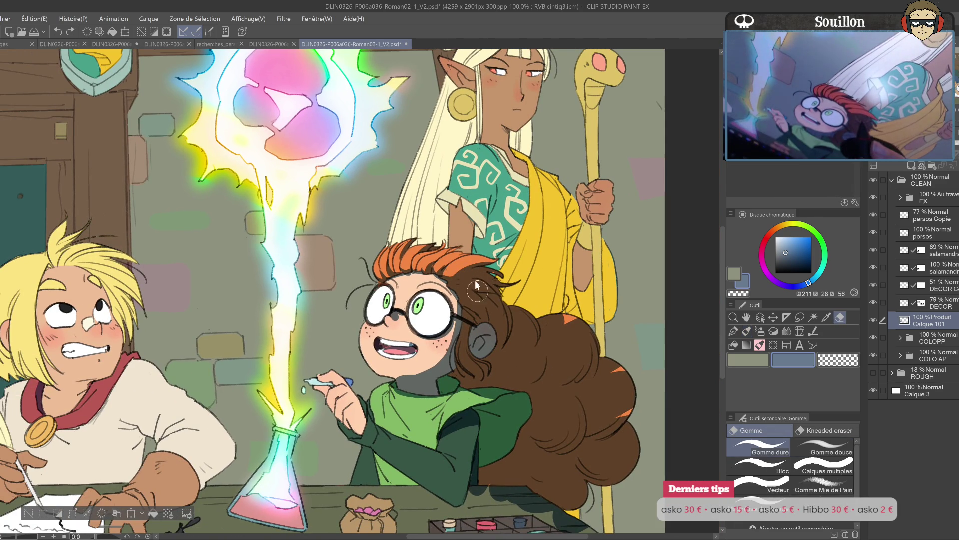
{"action": "left_click_drag", "start_coordinate": [473, 283], "coordinate": [480, 287]}
{"action": "key", "text": "ctrl+z"}
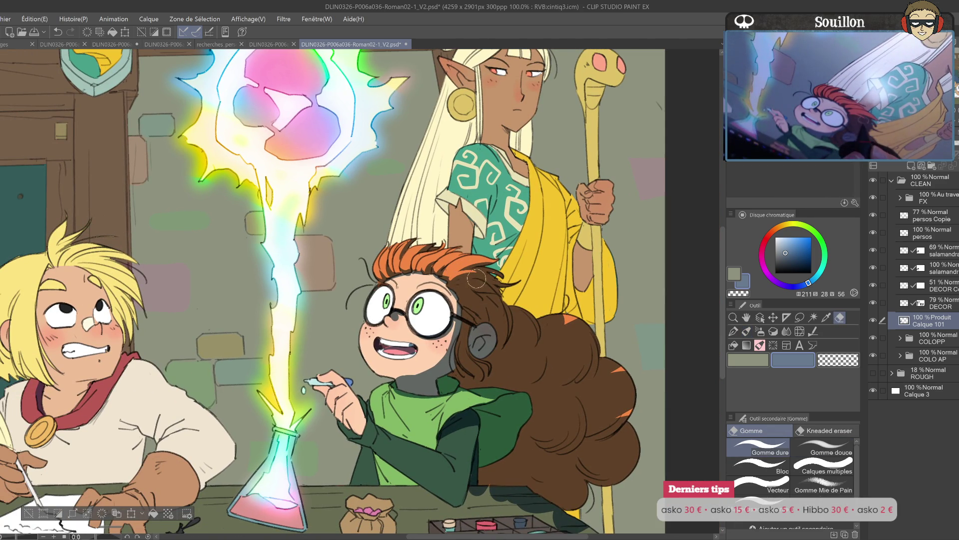
{"action": "key", "text": "h"}
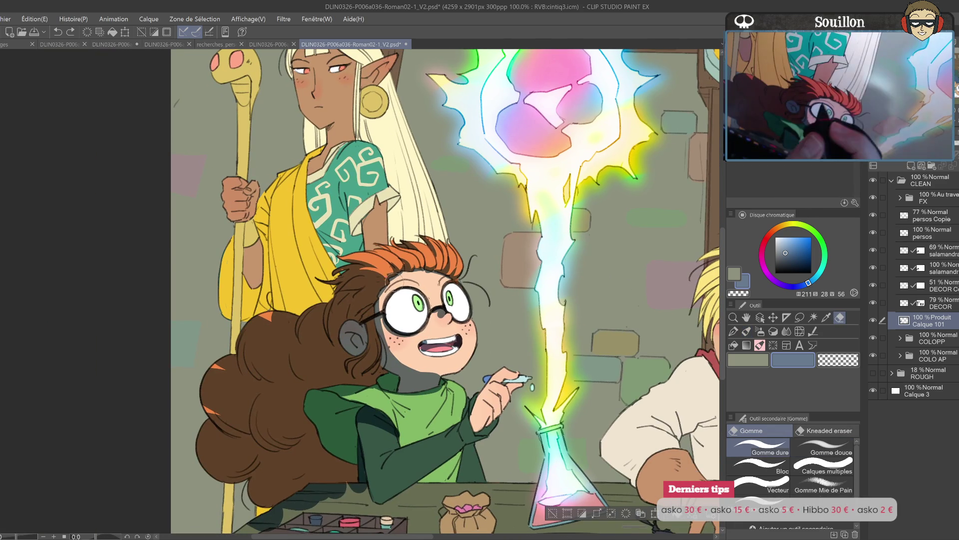
{"action": "left_click_drag", "start_coordinate": [374, 286], "coordinate": [373, 295]}
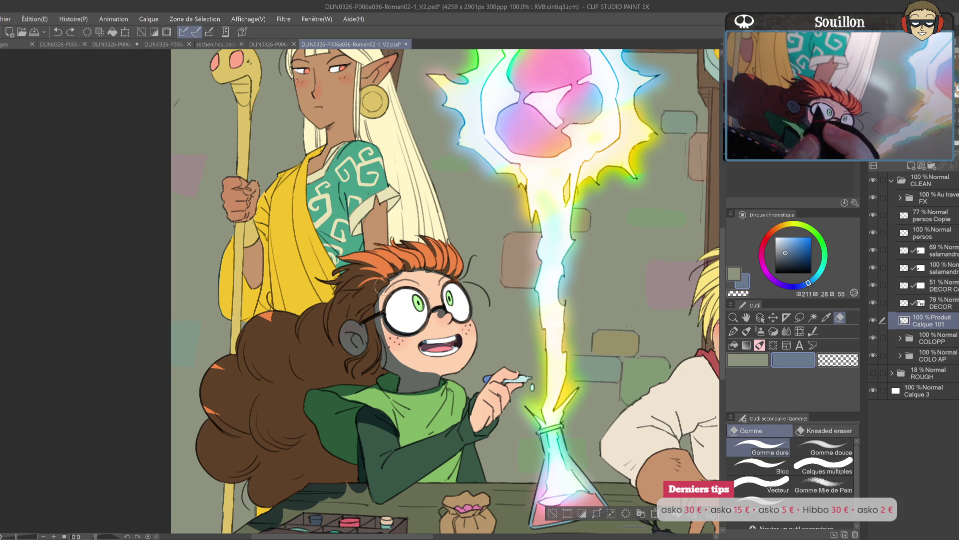
{"action": "key", "text": "h"}
{"action": "scroll", "coordinate": [565, 314], "scroll_direction": "up", "scroll_amount": 1}
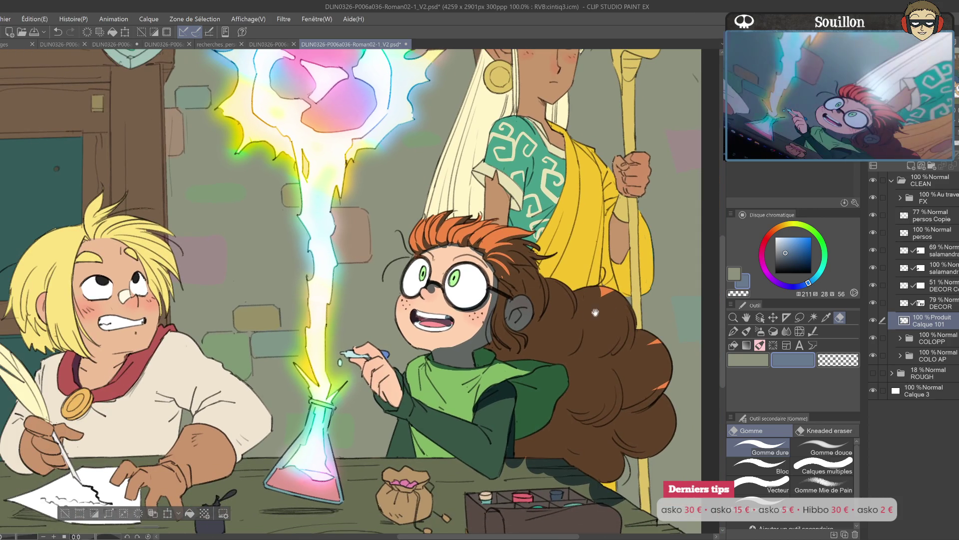
{"action": "scroll", "coordinate": [565, 315], "scroll_direction": "up", "scroll_amount": 2}
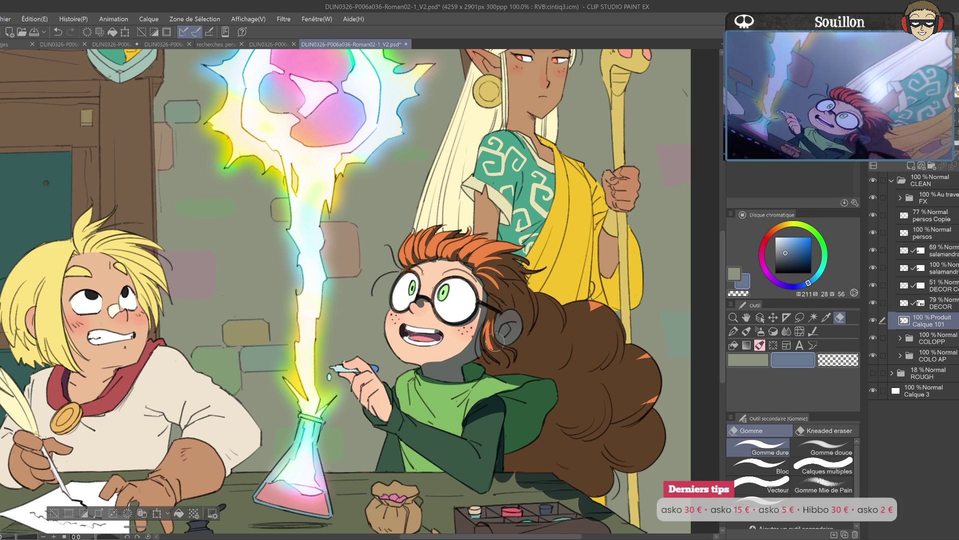
{"action": "left_click_drag", "start_coordinate": [524, 332], "coordinate": [537, 321]}
- Paint a darker green shadow down the girl's sleeve
{"action": "key", "text": "p"}
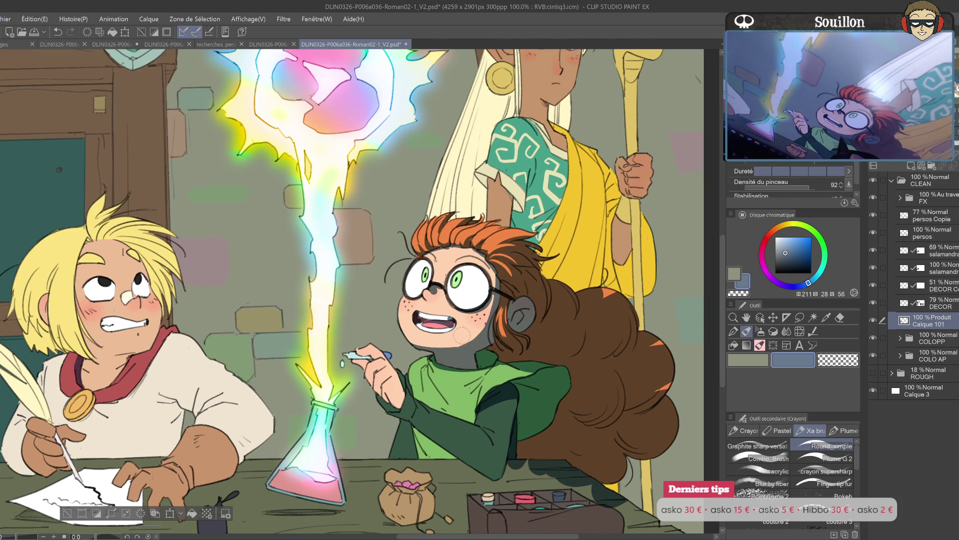
{"action": "key", "text": "h"}
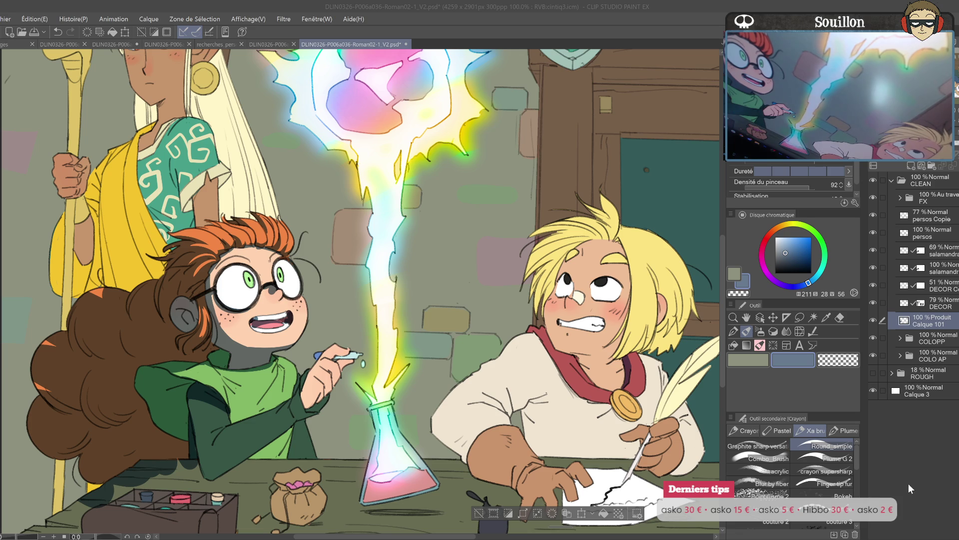
{"action": "scroll", "coordinate": [535, 303], "scroll_direction": "up", "scroll_amount": 2}
{"action": "key", "text": "e"}
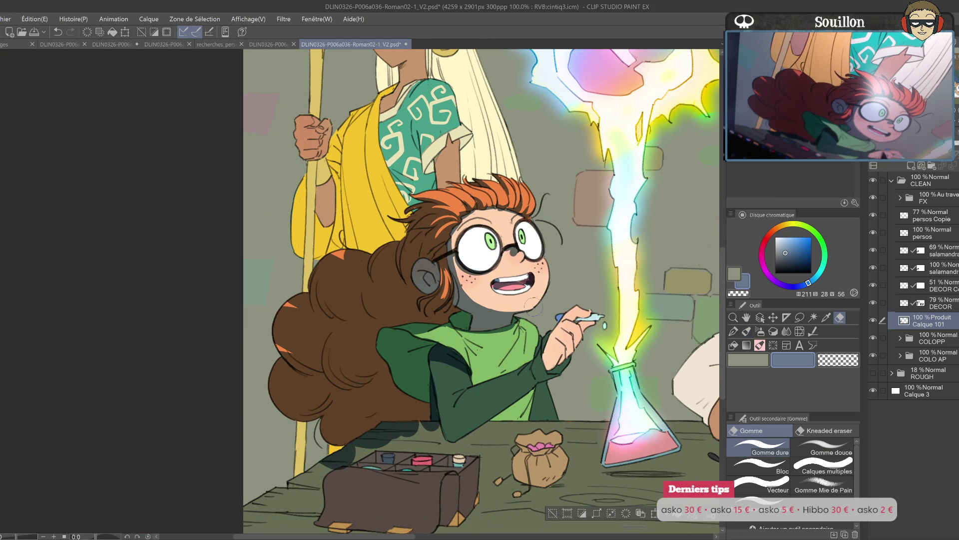
{"action": "left_click_drag", "start_coordinate": [537, 303], "coordinate": [652, 307]}
{"action": "key", "text": "h"}
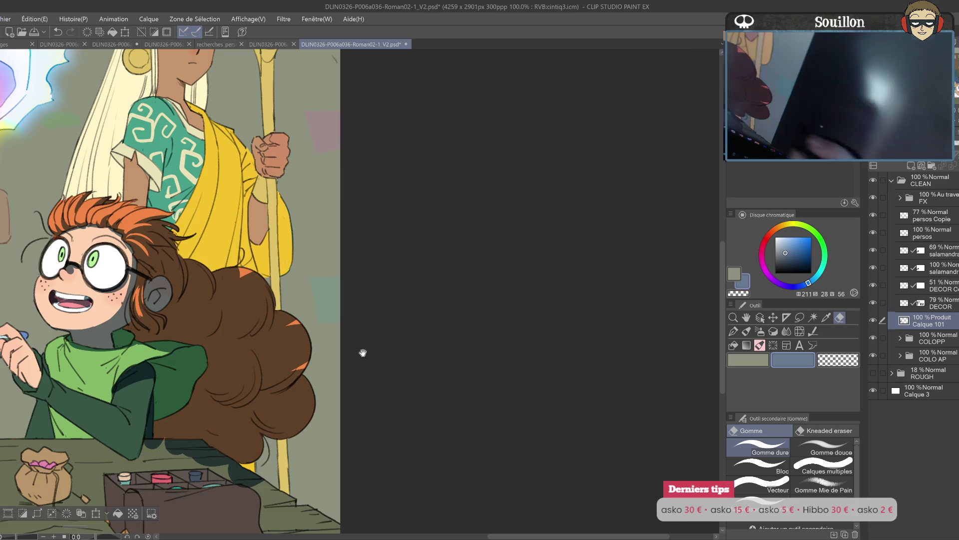
{"action": "left_click_drag", "start_coordinate": [364, 353], "coordinate": [604, 343]}
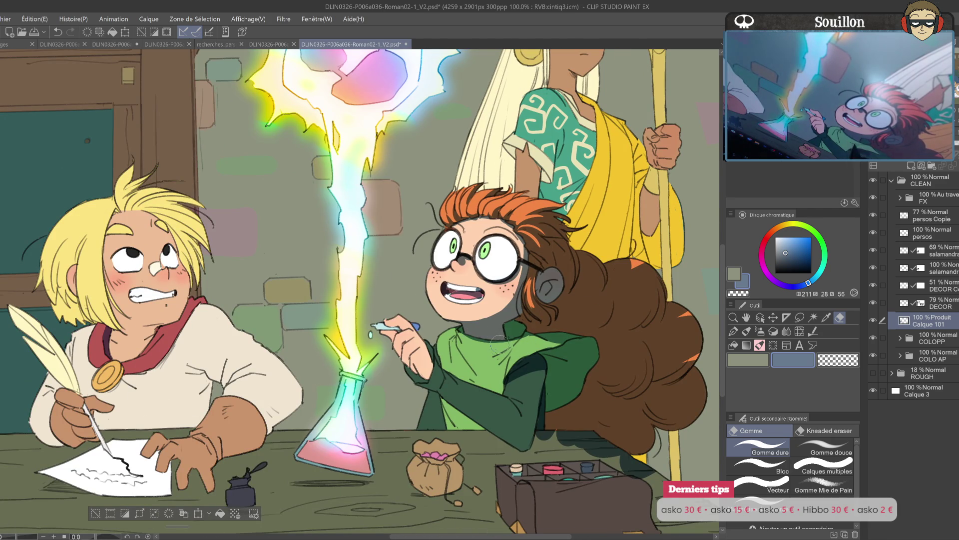
{"action": "key", "text": "p"}
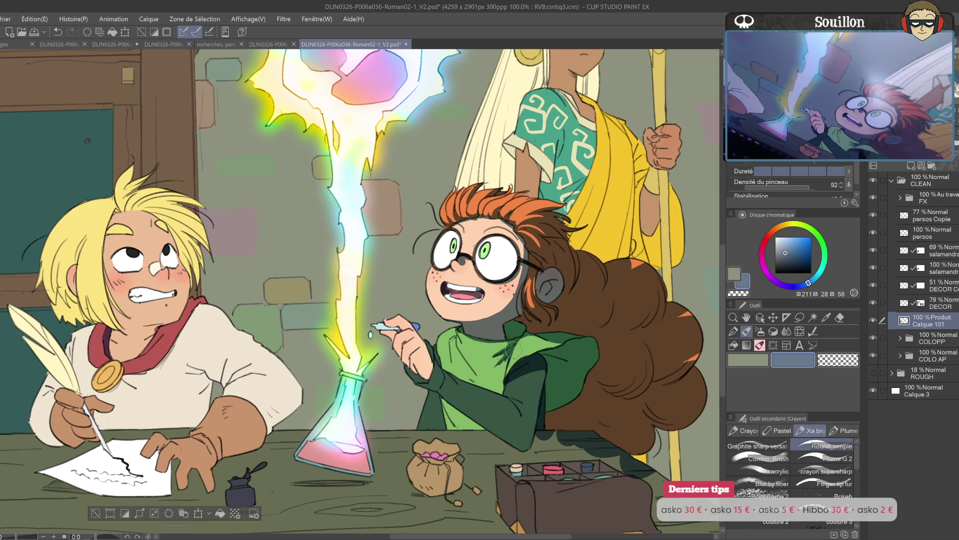
{"action": "left_click_drag", "start_coordinate": [538, 398], "coordinate": [538, 330]}
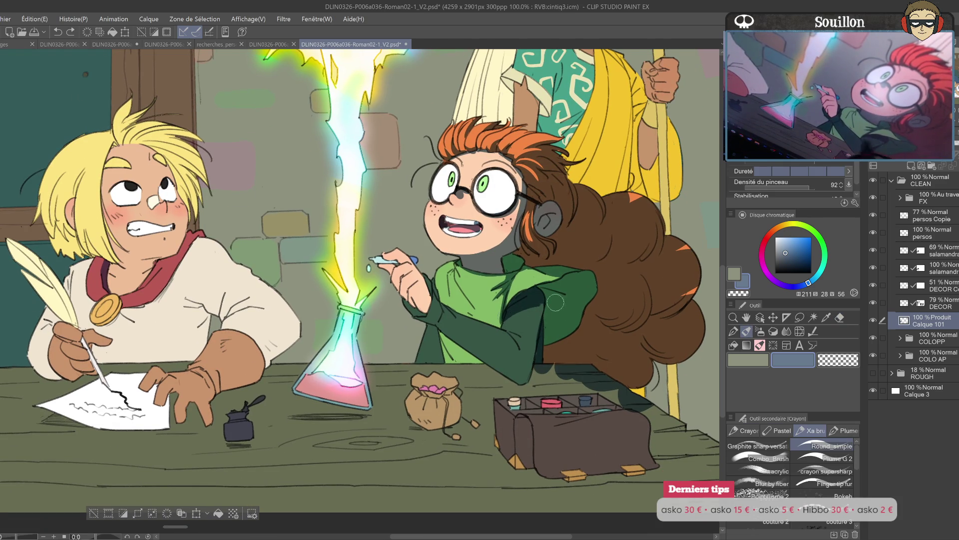
{"action": "left_click_drag", "start_coordinate": [533, 302], "coordinate": [529, 382]}
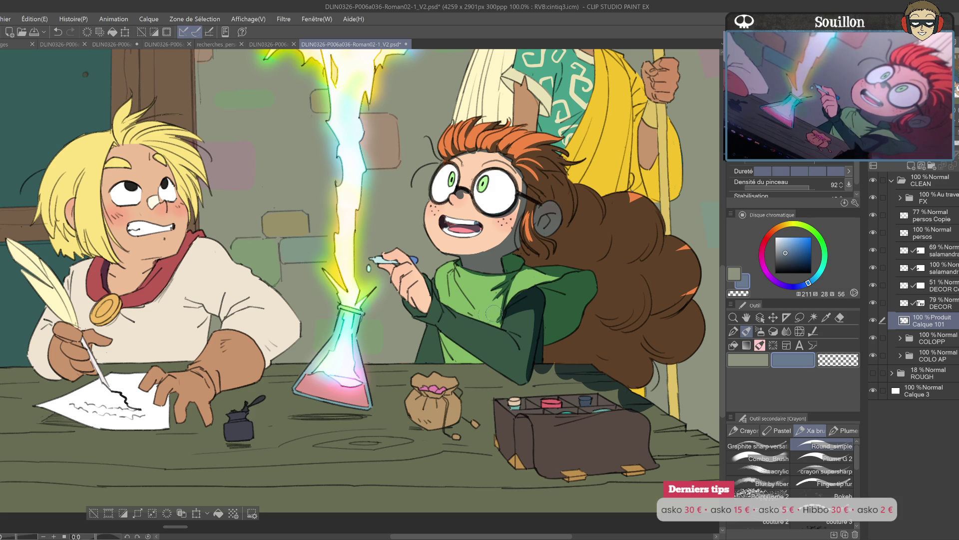
{"action": "left_click_drag", "start_coordinate": [486, 314], "coordinate": [454, 342]}
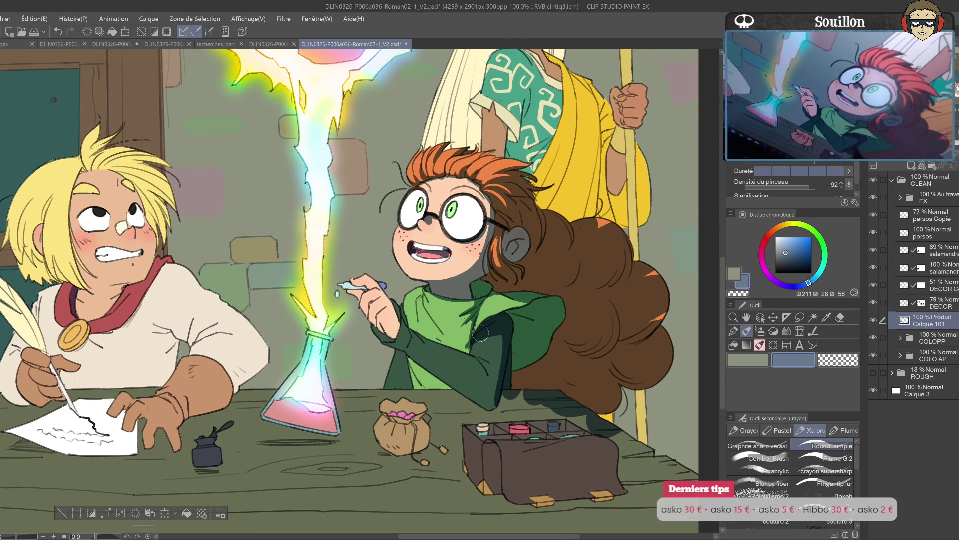
- Reframe the view around the girl and the blond boy, undoing a stray stroke
{"action": "scroll", "coordinate": [481, 330], "scroll_direction": "down", "scroll_amount": 1}
{"action": "key", "text": "e"}
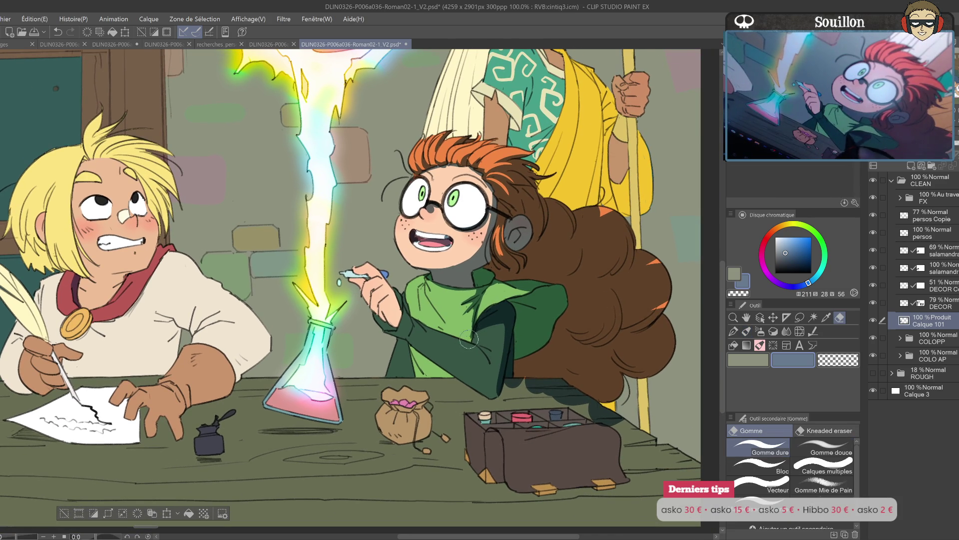
{"action": "key", "text": "p"}
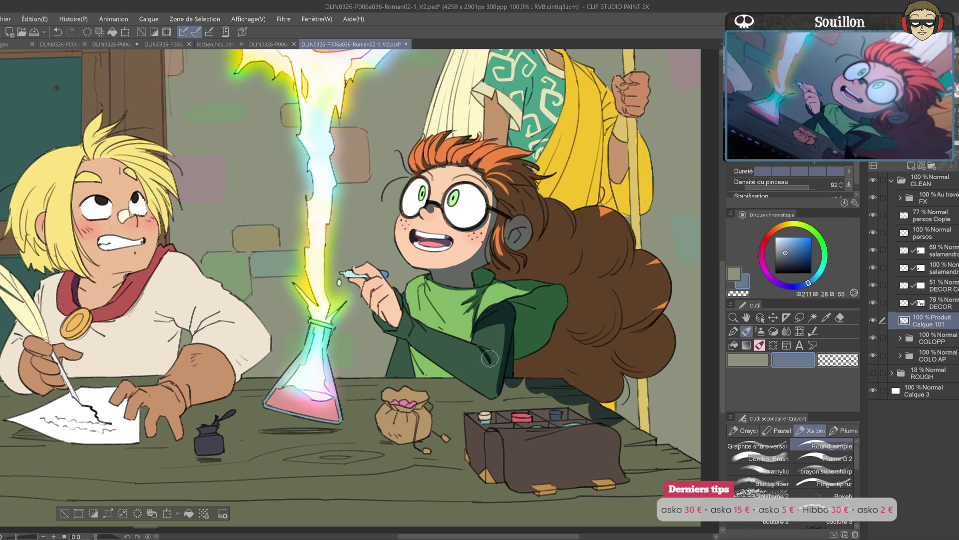
{"action": "key", "text": "h"}
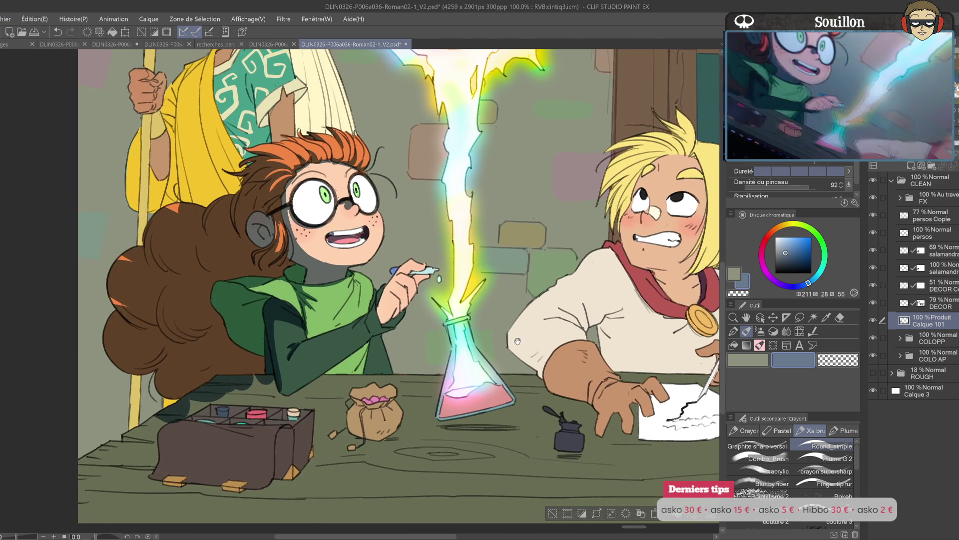
{"action": "left_click_drag", "start_coordinate": [528, 342], "coordinate": [634, 331]}
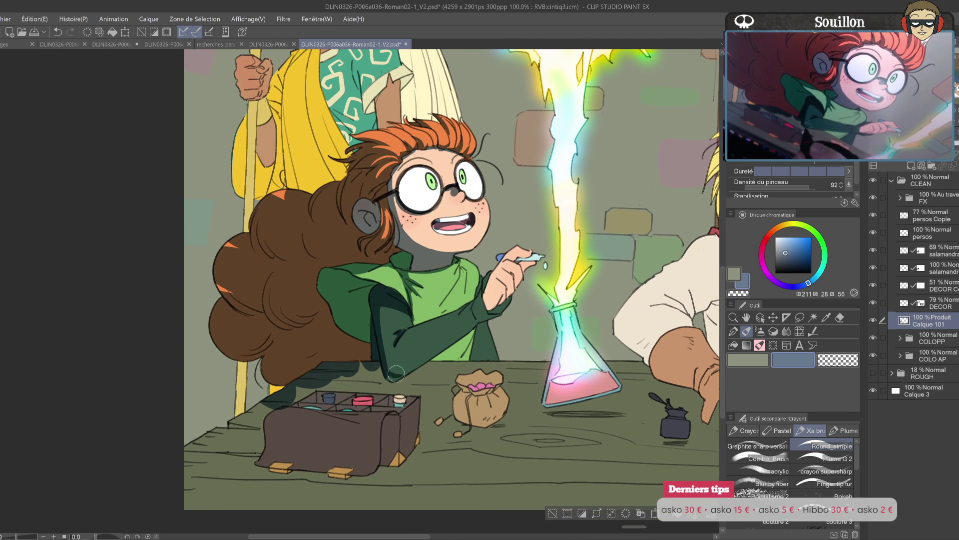
{"action": "left_click_drag", "start_coordinate": [447, 355], "coordinate": [484, 333]}
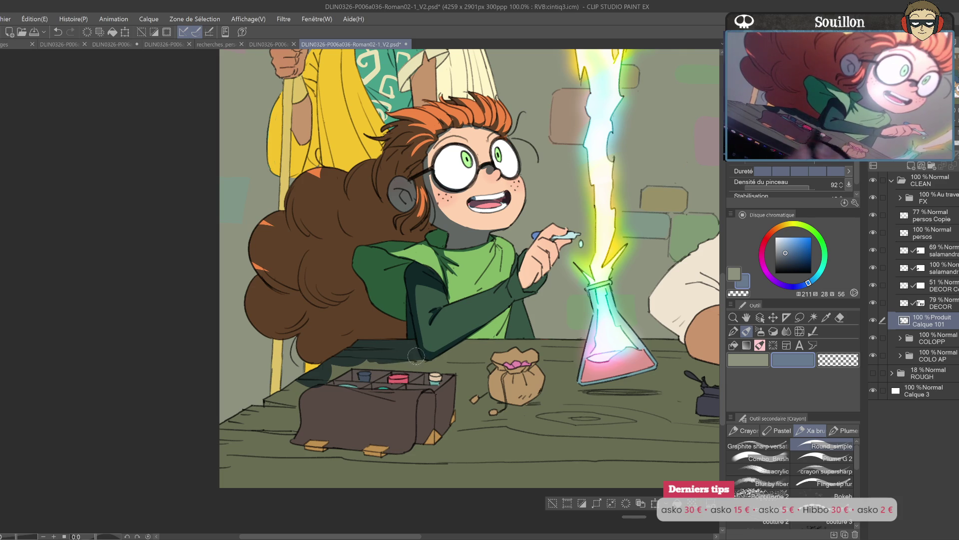
{"action": "mouse_move", "coordinate": [670, 276]}
{"action": "left_mouse_down"}
{"action": "mouse_move", "coordinate": [619, 280]}
{"action": "mouse_move", "coordinate": [588, 354]}
{"action": "mouse_move", "coordinate": [585, 399]}
{"action": "mouse_move", "coordinate": [616, 278]}
{"action": "mouse_move", "coordinate": [612, 303]}
{"action": "left_mouse_up"}
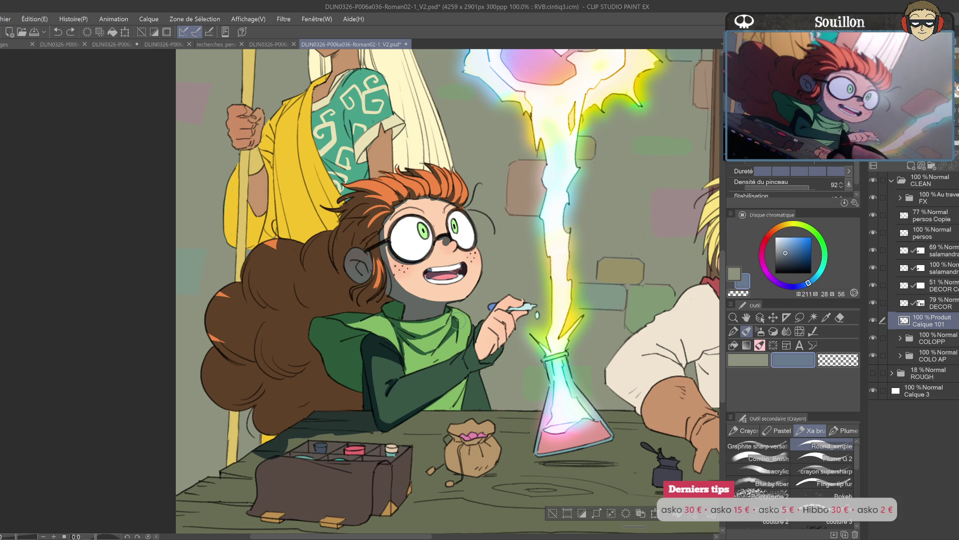
{"action": "key", "text": "h"}
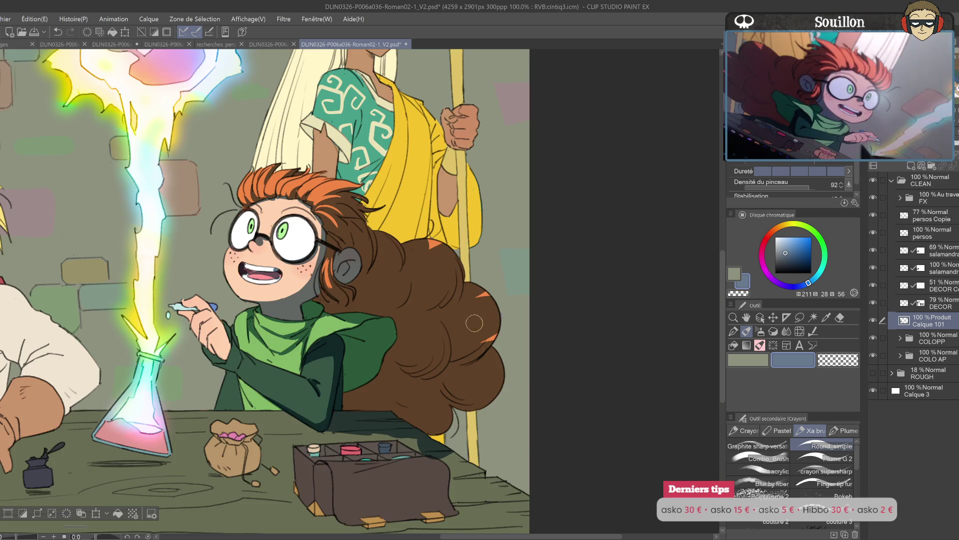
{"action": "left_click_drag", "start_coordinate": [277, 272], "coordinate": [453, 271]}
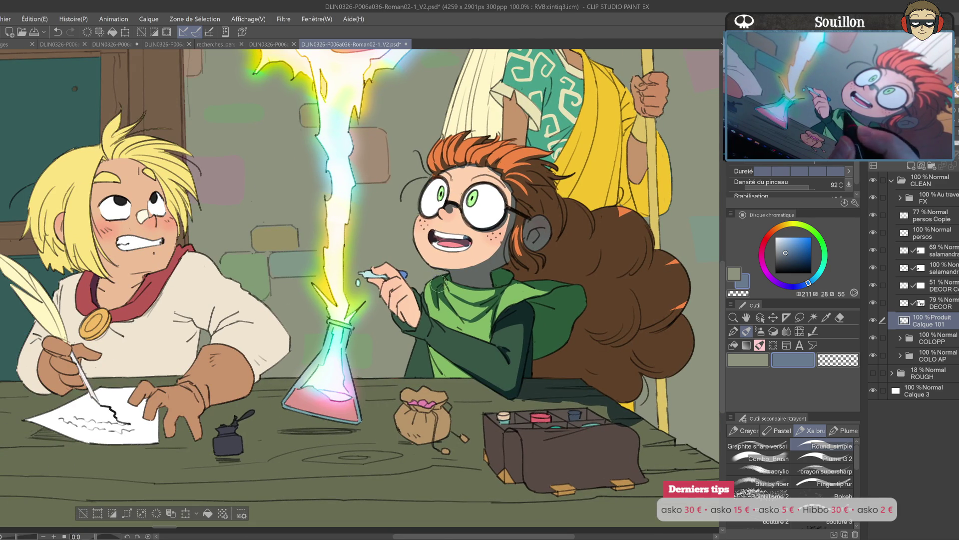
{"action": "left_click_drag", "start_coordinate": [500, 247], "coordinate": [480, 302]}
{"action": "key", "text": "ctrl+z"}
{"action": "key", "text": "ctrl+z"}
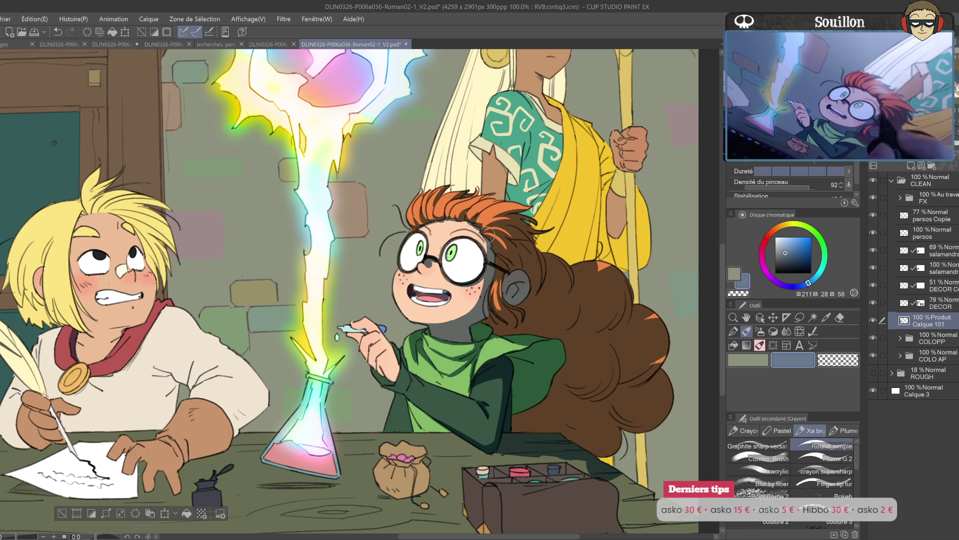
- Redraw the girl's cheek line toward her mouth and retouch her right glasses lens edge
{"action": "key", "text": "h"}
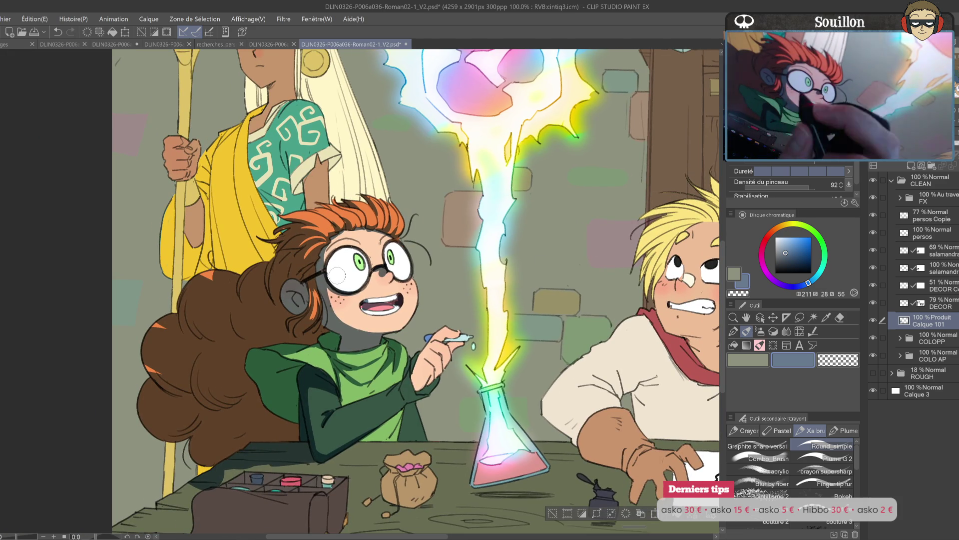
{"action": "scroll", "coordinate": [348, 268], "scroll_direction": "left", "scroll_amount": 2}
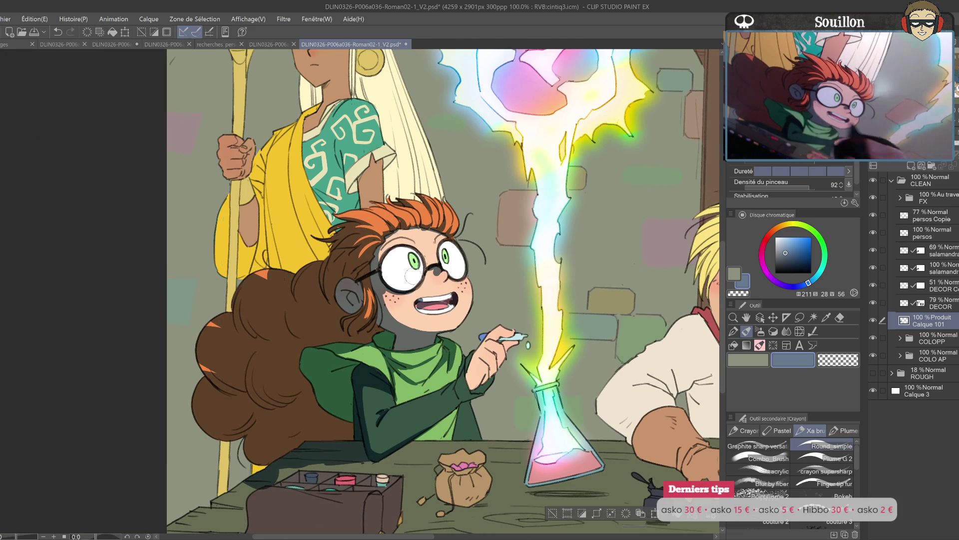
{"action": "left_click_drag", "start_coordinate": [390, 287], "coordinate": [394, 300]}
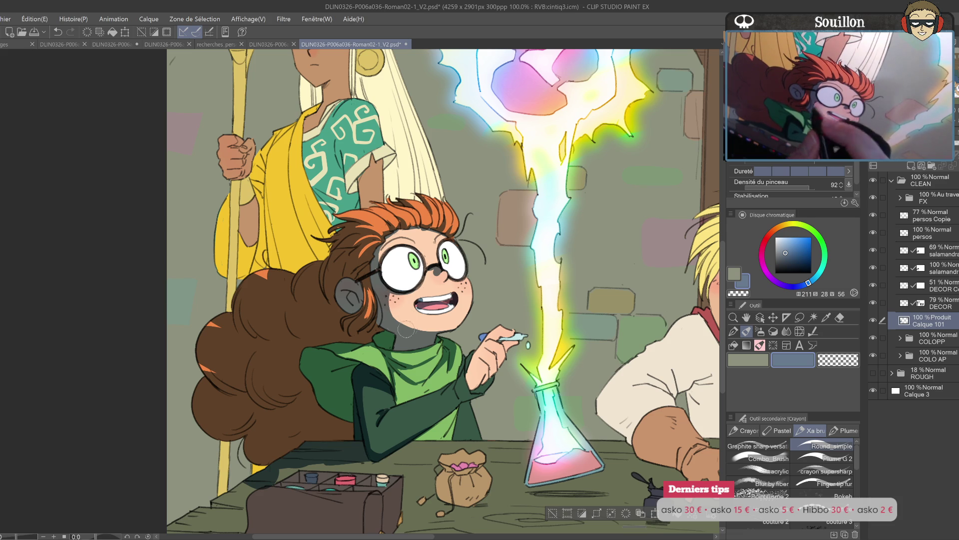
{"action": "key", "text": "h"}
{"action": "scroll", "coordinate": [459, 304], "scroll_direction": "left", "scroll_amount": 3}
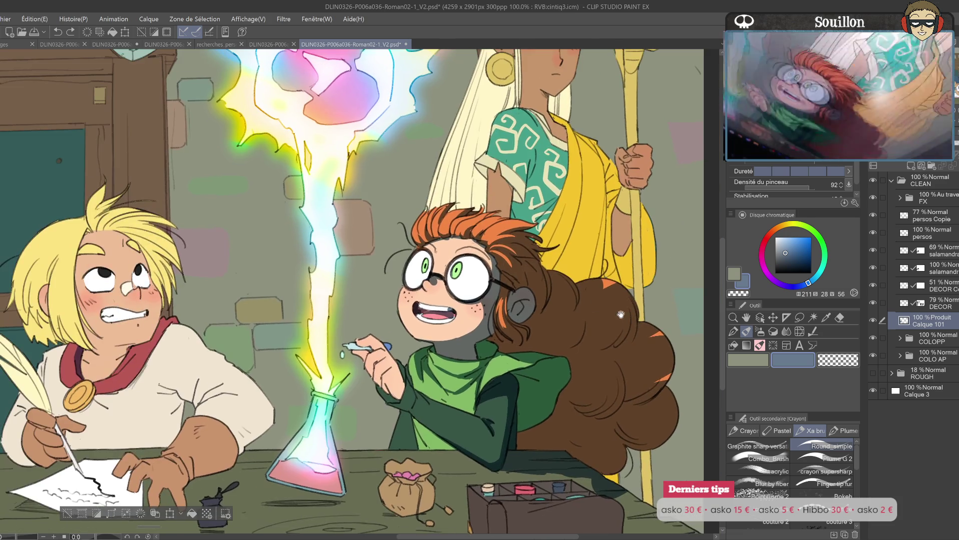
{"action": "key", "text": "h"}
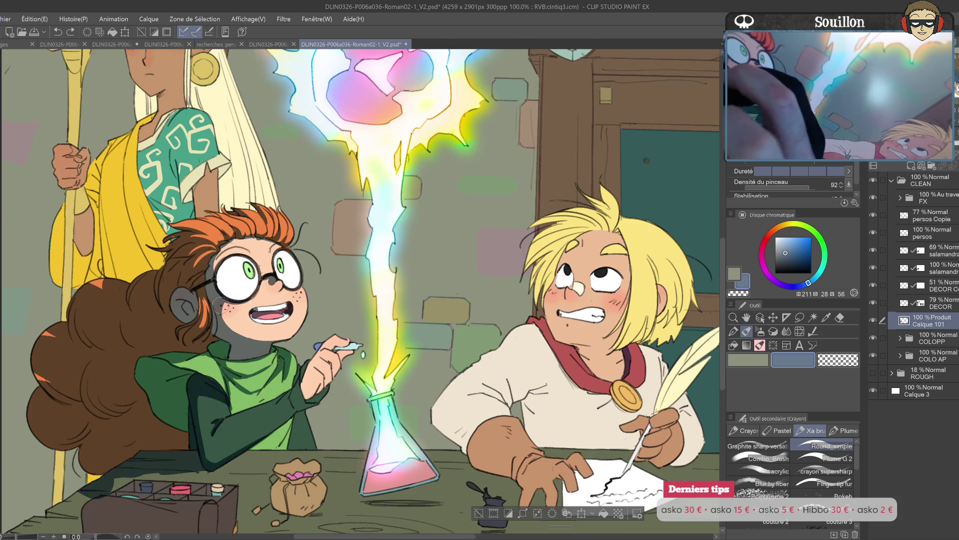
{"action": "left_click_drag", "start_coordinate": [224, 305], "coordinate": [270, 327]}
{"action": "mouse_move", "coordinate": [289, 293]}
{"action": "left_mouse_down"}
{"action": "mouse_move", "coordinate": [418, 284]}
{"action": "mouse_move", "coordinate": [422, 299]}
{"action": "left_mouse_up"}
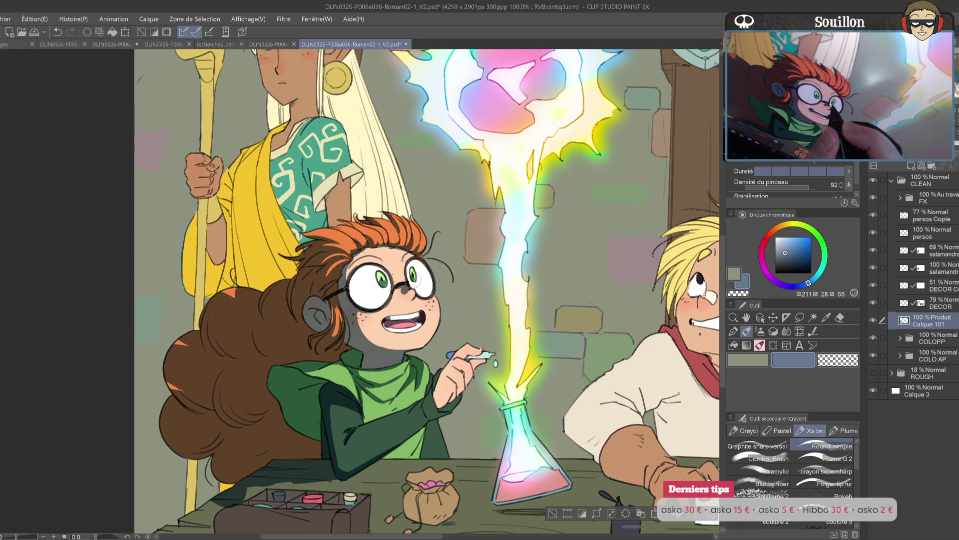
{"action": "left_click", "coordinate": [416, 280]}
{"action": "scroll", "coordinate": [380, 283], "scroll_direction": "up", "scroll_amount": 1}
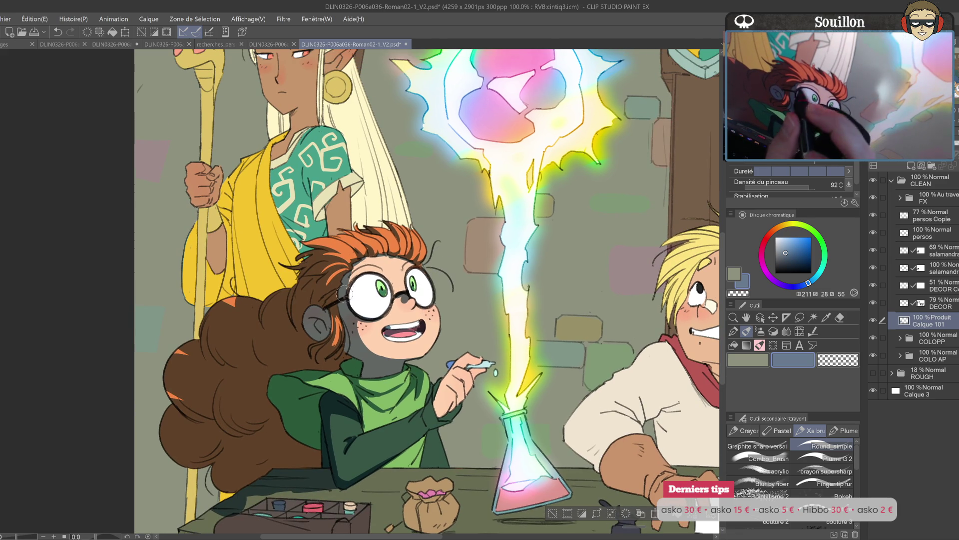
- Retrace the upper-left arc of the left glasses lens, undoing the retries
{"action": "mouse_move", "coordinate": [380, 269]}
{"action": "left_mouse_down"}
{"action": "mouse_move", "coordinate": [345, 295]}
{"action": "mouse_move", "coordinate": [370, 270]}
{"action": "left_mouse_up"}
{"action": "key", "text": "ctrl+z"}
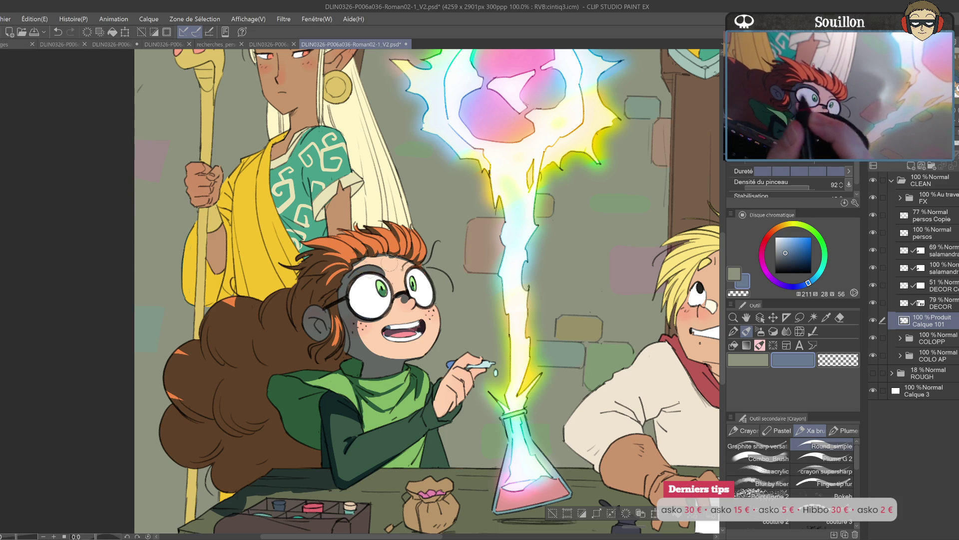
{"action": "key", "text": "ctrl+z"}
- Add darker shading strokes on the green sleeve and check them in a mirrored view
{"action": "left_click_drag", "start_coordinate": [448, 325], "coordinate": [448, 283]}
{"action": "left_click_drag", "start_coordinate": [424, 367], "coordinate": [416, 374]}
{"action": "key", "text": "ctrl+z"}
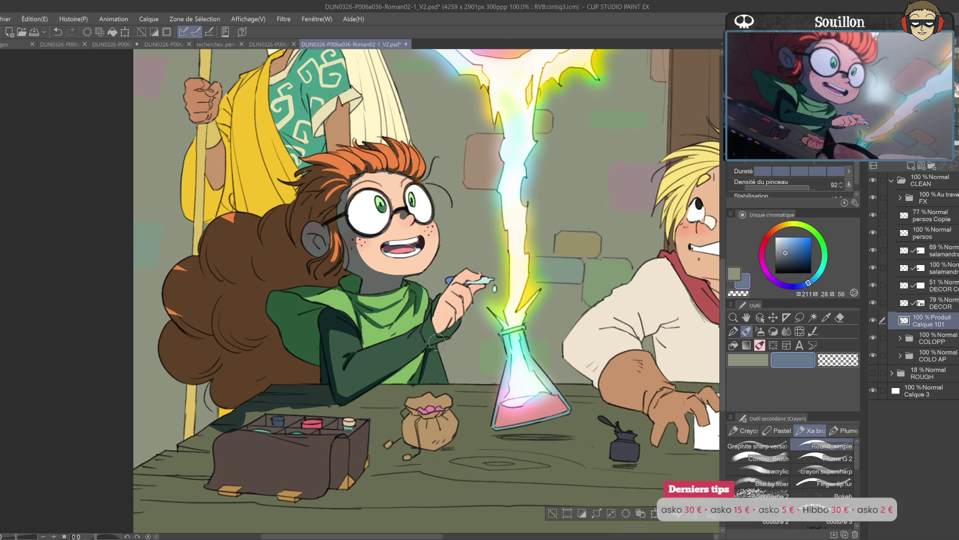
{"action": "key", "text": "ctrl+z"}
{"action": "left_click_drag", "start_coordinate": [380, 393], "coordinate": [417, 353]}
{"action": "left_click_drag", "start_coordinate": [355, 389], "coordinate": [431, 344]}
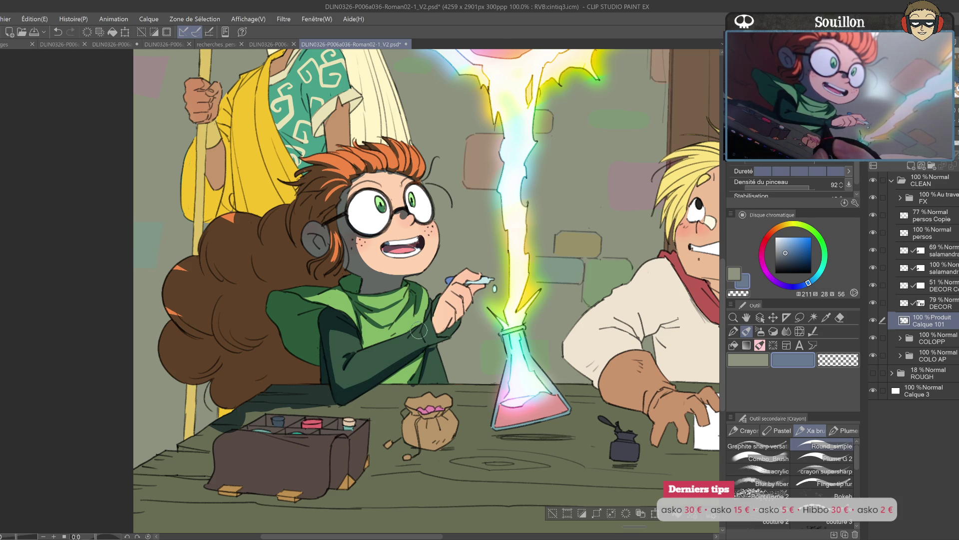
{"action": "left_click_drag", "start_coordinate": [436, 344], "coordinate": [450, 336]}
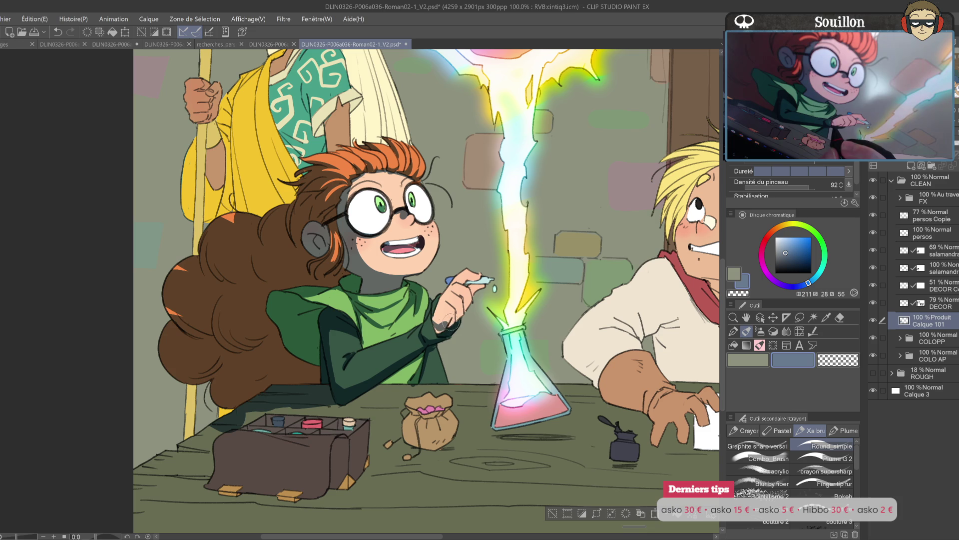
{"action": "scroll", "coordinate": [440, 332], "scroll_direction": "up", "scroll_amount": 1}
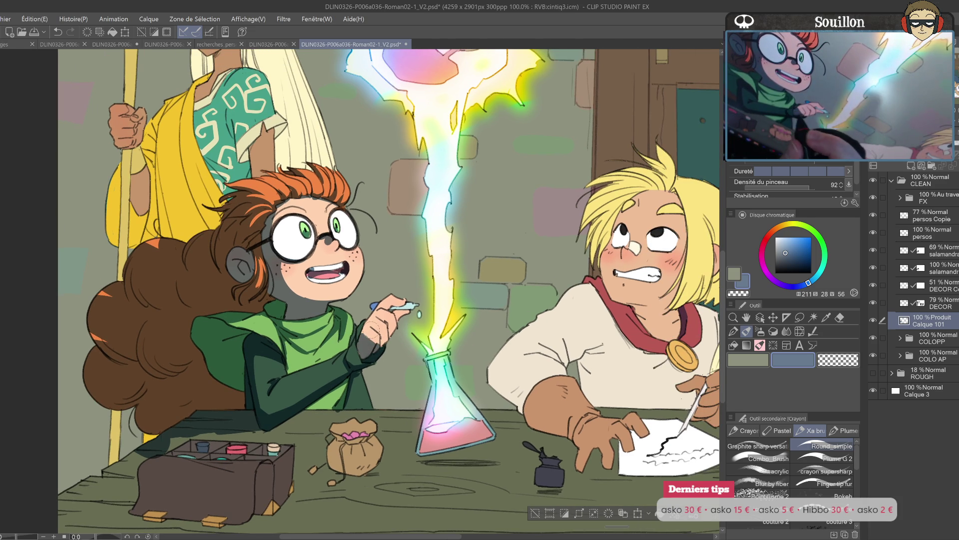
{"action": "scroll", "coordinate": [375, 331], "scroll_direction": "up", "scroll_amount": 1}
{"action": "scroll", "coordinate": [374, 340], "scroll_direction": "up", "scroll_amount": 1}
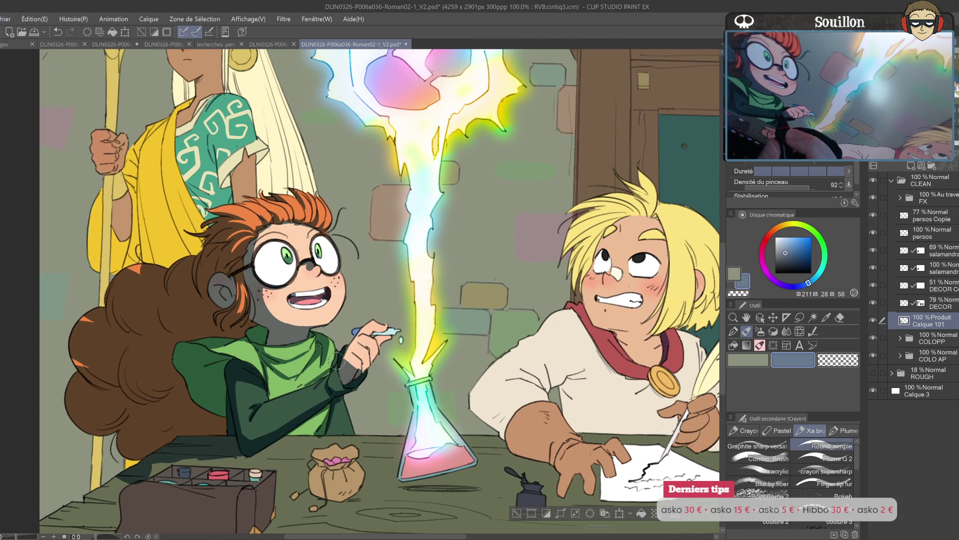
{"action": "scroll", "coordinate": [360, 345], "scroll_direction": "up", "scroll_amount": 2}
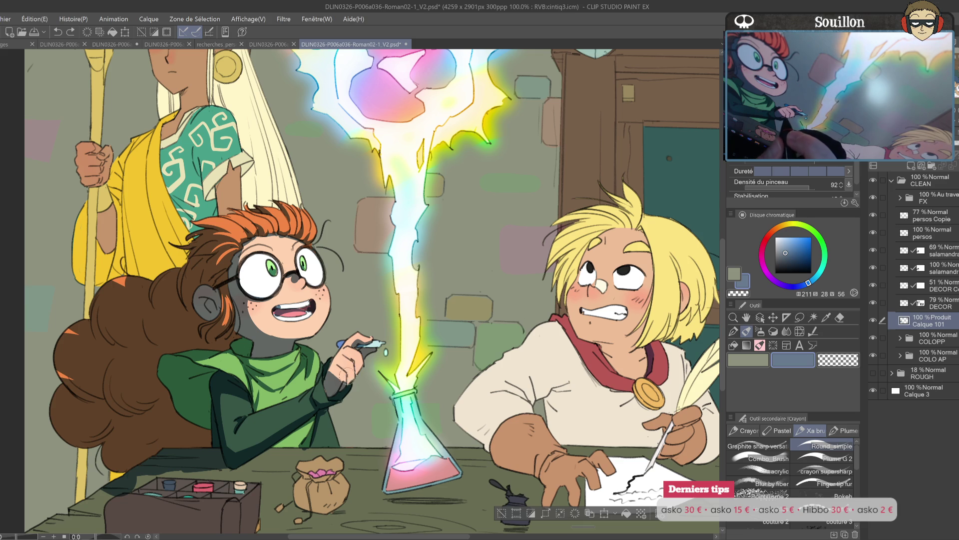
{"action": "key", "text": "h"}
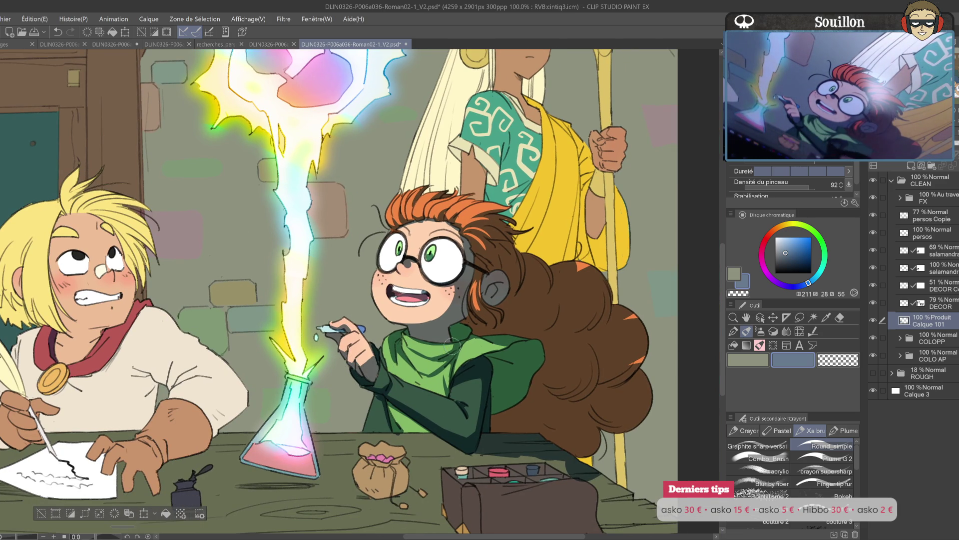
{"action": "left_click_drag", "start_coordinate": [452, 344], "coordinate": [437, 375]}
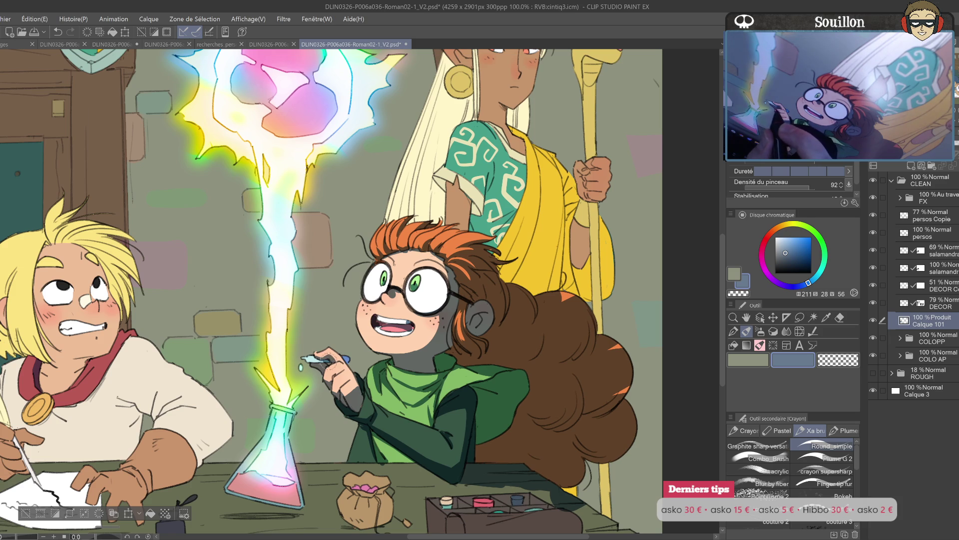
{"action": "mouse_move", "coordinate": [409, 346]}
{"action": "left_mouse_down"}
{"action": "mouse_move", "coordinate": [382, 317]}
{"action": "mouse_move", "coordinate": [431, 294]}
{"action": "mouse_move", "coordinate": [424, 273]}
{"action": "left_mouse_up"}
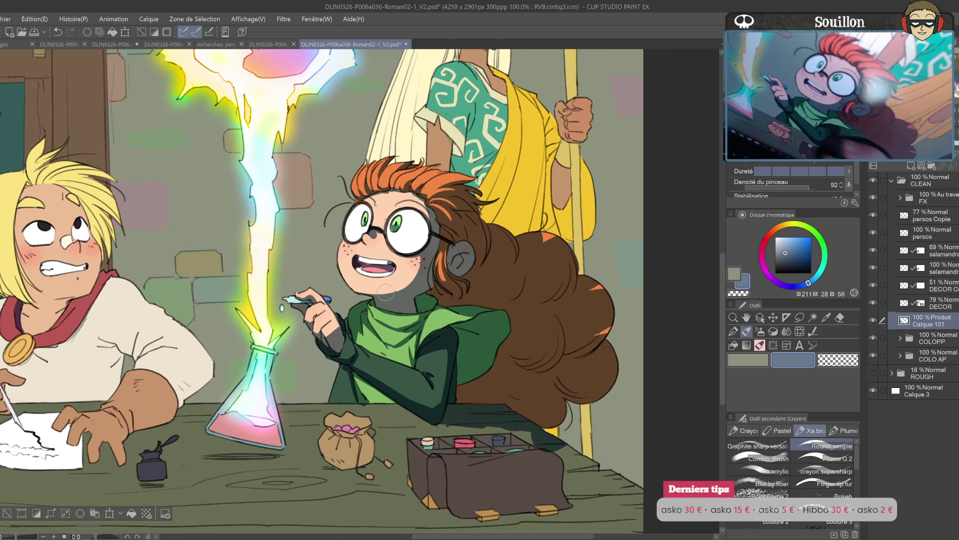
{"action": "key", "text": "h"}
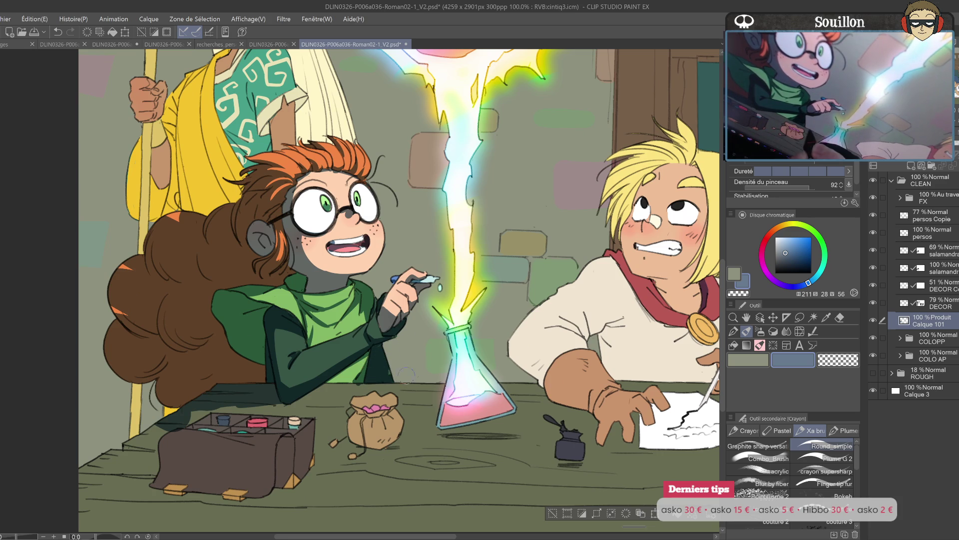
{"action": "left_click_drag", "start_coordinate": [385, 379], "coordinate": [447, 309]}
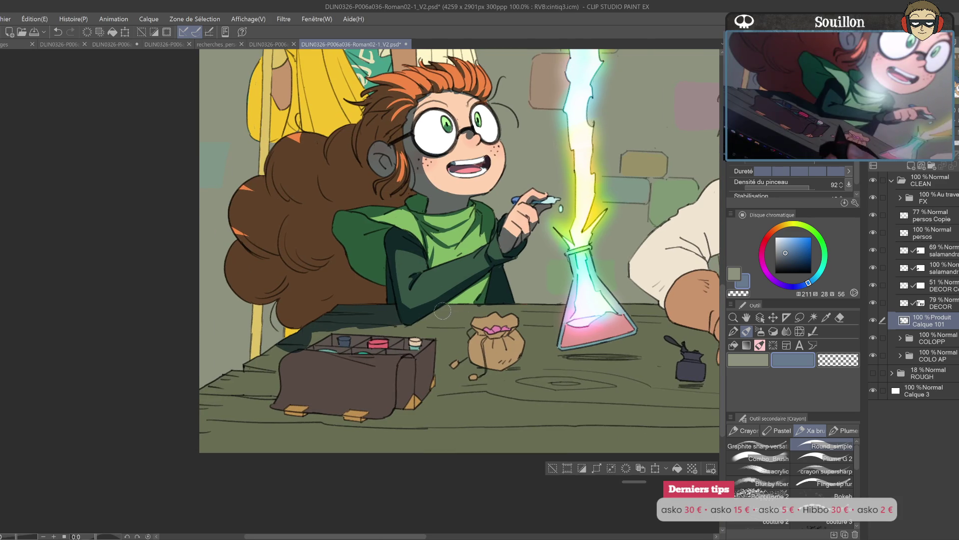
- Erase the stray hair lines beside the girl's glasses
{"action": "left_click_drag", "start_coordinate": [276, 338], "coordinate": [360, 310]}
{"action": "key", "text": "e"}
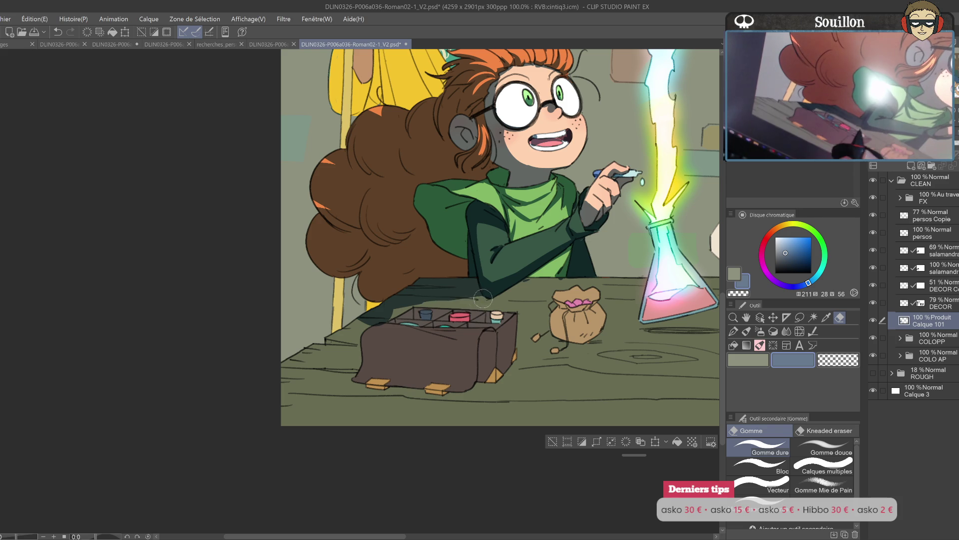
{"action": "mouse_move", "coordinate": [420, 309]}
{"action": "left_mouse_down"}
{"action": "mouse_move", "coordinate": [525, 287]}
{"action": "mouse_move", "coordinate": [490, 294]}
{"action": "left_mouse_up"}
{"action": "key", "text": "p"}
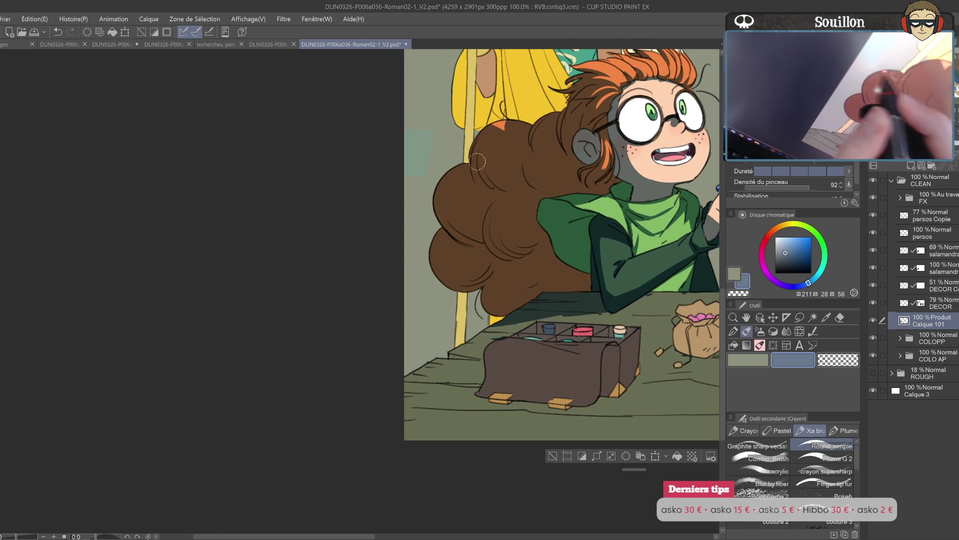
{"action": "left_click_drag", "start_coordinate": [538, 194], "coordinate": [391, 324]}
{"action": "key", "text": "e"}
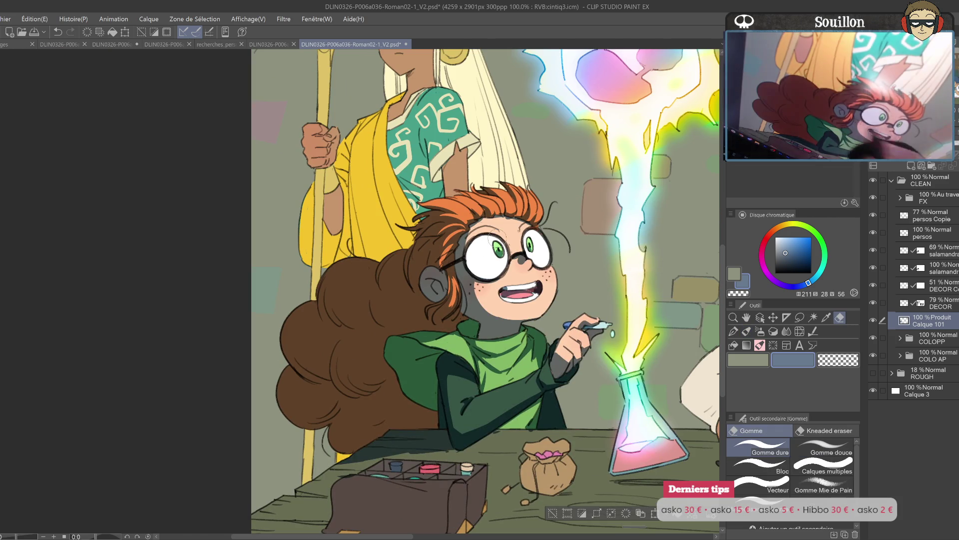
{"action": "mouse_move", "coordinate": [450, 242]}
{"action": "left_mouse_down"}
{"action": "mouse_move", "coordinate": [443, 260]}
{"action": "mouse_move", "coordinate": [453, 262]}
{"action": "left_mouse_up"}
- Paint dark shadows down the box's side, inside a compartment and over the jar
{"action": "left_click_drag", "start_coordinate": [570, 303], "coordinate": [560, 185]}
{"action": "key", "text": "p"}
{"action": "mouse_move", "coordinate": [449, 388]}
{"action": "left_mouse_down"}
{"action": "mouse_move", "coordinate": [442, 365]}
{"action": "mouse_move", "coordinate": [445, 418]}
{"action": "mouse_move", "coordinate": [484, 352]}
{"action": "left_mouse_up"}
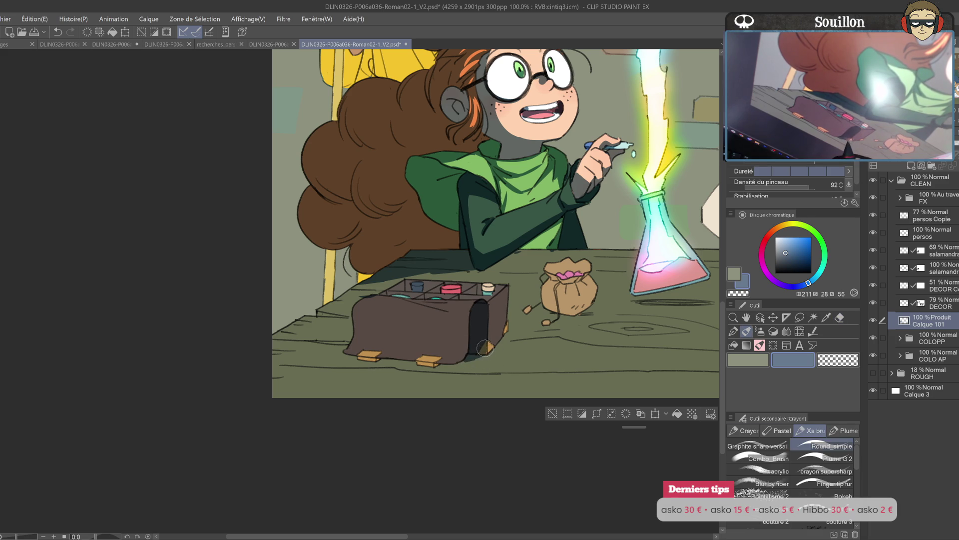
{"action": "left_click_drag", "start_coordinate": [470, 294], "coordinate": [474, 291]}
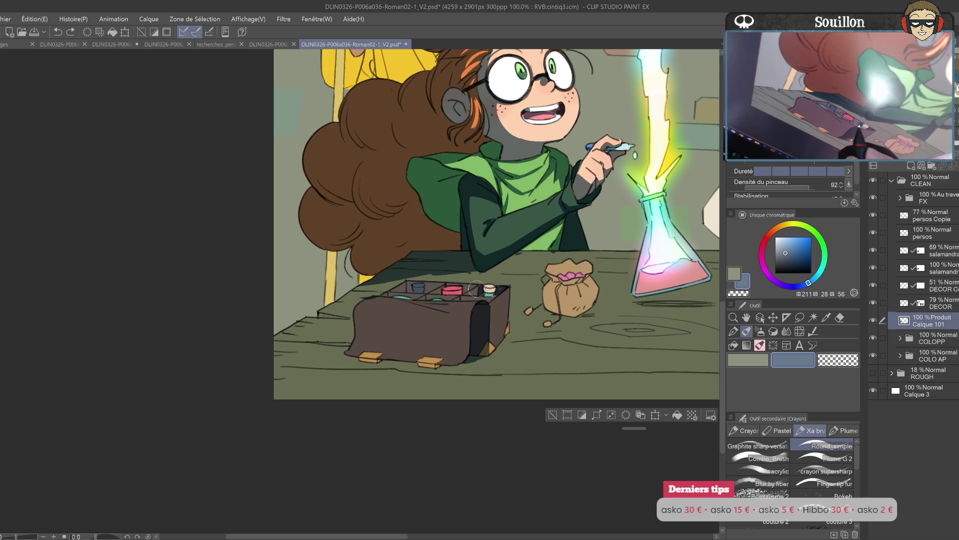
{"action": "left_click_drag", "start_coordinate": [479, 289], "coordinate": [474, 294]}
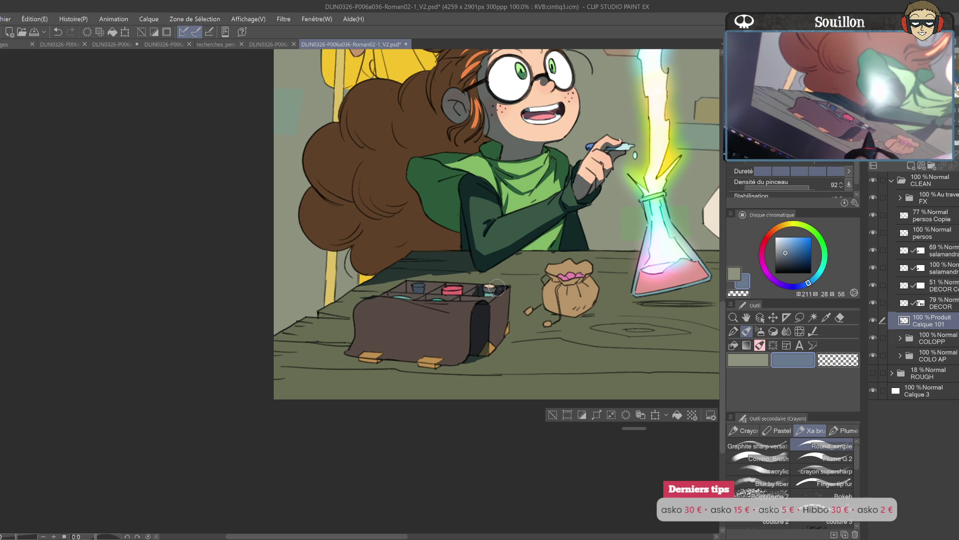
- Shade the front of the brown box almost black-brown, retracing its left side
{"action": "left_click_drag", "start_coordinate": [494, 288], "coordinate": [572, 327]}
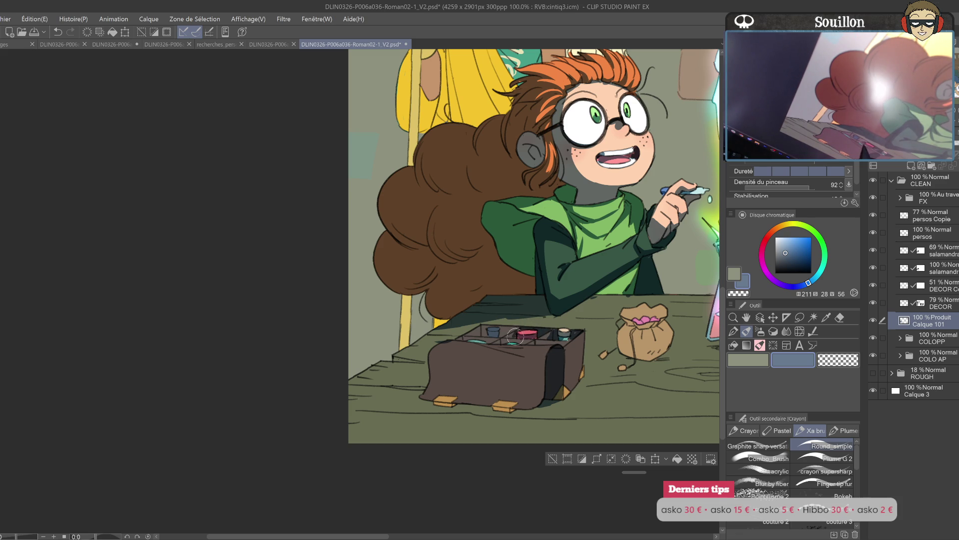
{"action": "left_click_drag", "start_coordinate": [534, 365], "coordinate": [554, 345]}
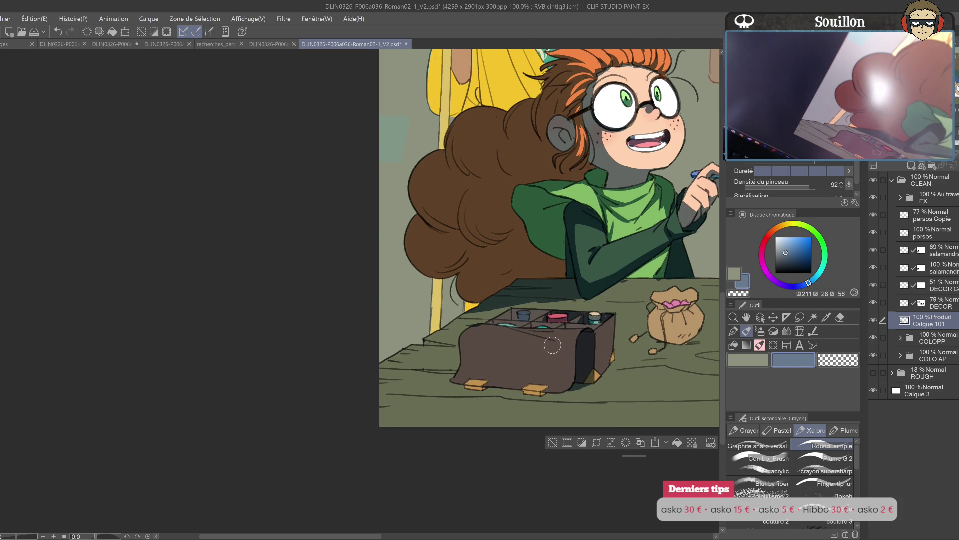
{"action": "mouse_move", "coordinate": [543, 345]}
{"action": "left_mouse_down"}
{"action": "mouse_move", "coordinate": [569, 353]}
{"action": "mouse_move", "coordinate": [590, 332]}
{"action": "left_mouse_up"}
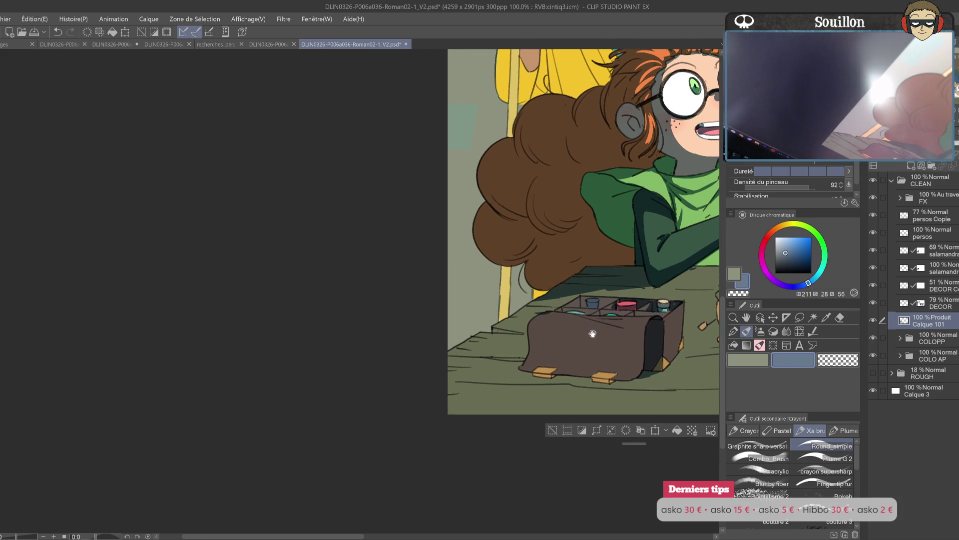
{"action": "left_click_drag", "start_coordinate": [531, 327], "coordinate": [650, 334]}
{"action": "mouse_move", "coordinate": [531, 340]}
{"action": "left_mouse_down"}
{"action": "mouse_move", "coordinate": [594, 352]}
{"action": "mouse_move", "coordinate": [637, 347]}
{"action": "mouse_move", "coordinate": [597, 349]}
{"action": "mouse_move", "coordinate": [600, 335]}
{"action": "mouse_move", "coordinate": [535, 328]}
{"action": "mouse_move", "coordinate": [647, 338]}
{"action": "mouse_move", "coordinate": [540, 350]}
{"action": "mouse_move", "coordinate": [615, 355]}
{"action": "mouse_move", "coordinate": [612, 369]}
{"action": "mouse_move", "coordinate": [634, 357]}
{"action": "mouse_move", "coordinate": [620, 372]}
{"action": "mouse_move", "coordinate": [560, 359]}
{"action": "mouse_move", "coordinate": [606, 362]}
{"action": "left_mouse_up"}
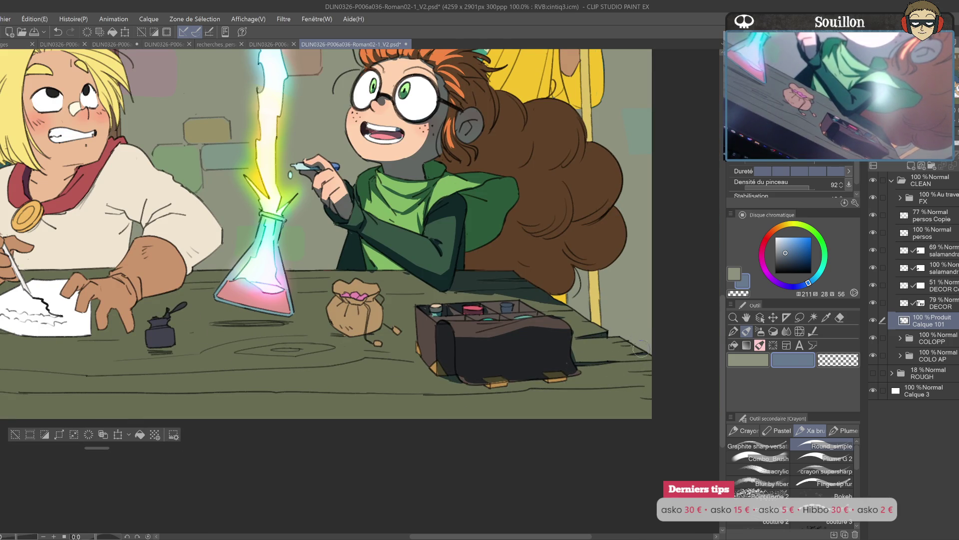
- Flip the canvas horizontally and paint a dark green curve along the table's front edge
{"action": "key", "text": "h"}
{"action": "left_click_drag", "start_coordinate": [130, 310], "coordinate": [414, 293]}
{"action": "left_click_drag", "start_coordinate": [331, 342], "coordinate": [670, 402]}
{"action": "key", "text": "ctrl+z"}
{"action": "left_click_drag", "start_coordinate": [345, 329], "coordinate": [487, 404]}
- Shade the table's lower-left corner, bottom edge and area beside the box dark green
{"action": "mouse_move", "coordinate": [331, 334]}
{"action": "left_mouse_down"}
{"action": "mouse_move", "coordinate": [367, 395]}
{"action": "mouse_move", "coordinate": [385, 385]}
{"action": "mouse_move", "coordinate": [390, 395]}
{"action": "mouse_move", "coordinate": [442, 402]}
{"action": "left_mouse_up"}
{"action": "left_click_drag", "start_coordinate": [335, 402], "coordinate": [355, 400]}
{"action": "mouse_move", "coordinate": [374, 345]}
{"action": "left_mouse_down"}
{"action": "mouse_move", "coordinate": [407, 332]}
{"action": "mouse_move", "coordinate": [360, 345]}
{"action": "mouse_move", "coordinate": [409, 350]}
{"action": "mouse_move", "coordinate": [380, 360]}
{"action": "mouse_move", "coordinate": [335, 331]}
{"action": "left_mouse_up"}
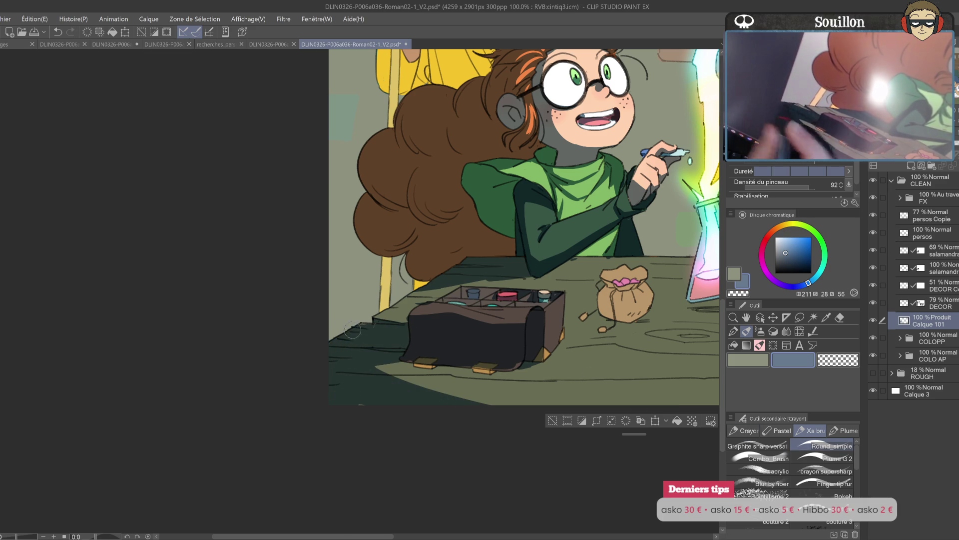
{"action": "scroll", "coordinate": [335, 331], "scroll_direction": "up", "scroll_amount": 2}
{"action": "mouse_move", "coordinate": [482, 305]}
{"action": "left_mouse_down"}
{"action": "mouse_move", "coordinate": [437, 322]}
{"action": "mouse_move", "coordinate": [467, 338]}
{"action": "mouse_move", "coordinate": [605, 340]}
{"action": "mouse_move", "coordinate": [577, 335]}
{"action": "left_mouse_up"}
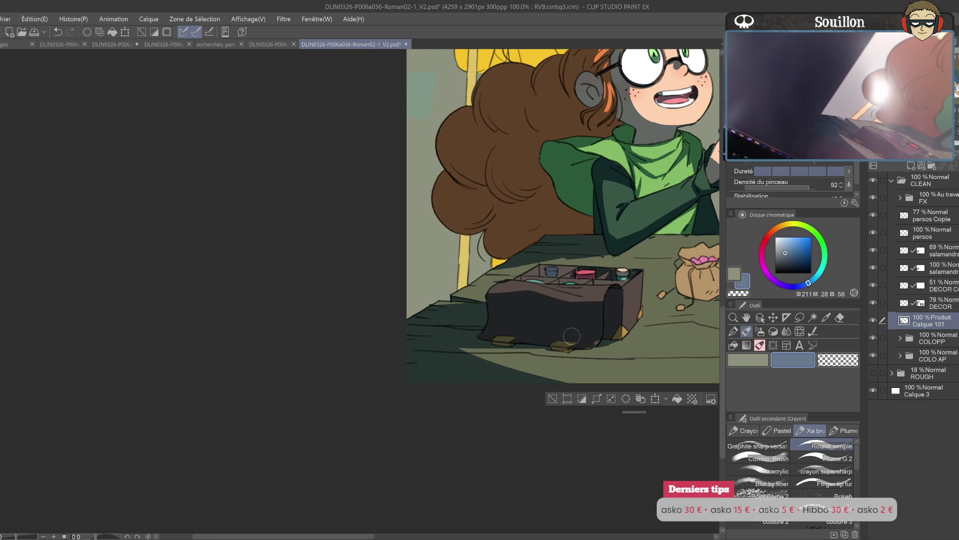
{"action": "left_click_drag", "start_coordinate": [475, 354], "coordinate": [642, 359]}
- Darken the box's top edge, then undo and repaint the shading on the box
{"action": "left_click_drag", "start_coordinate": [699, 363], "coordinate": [509, 386]}
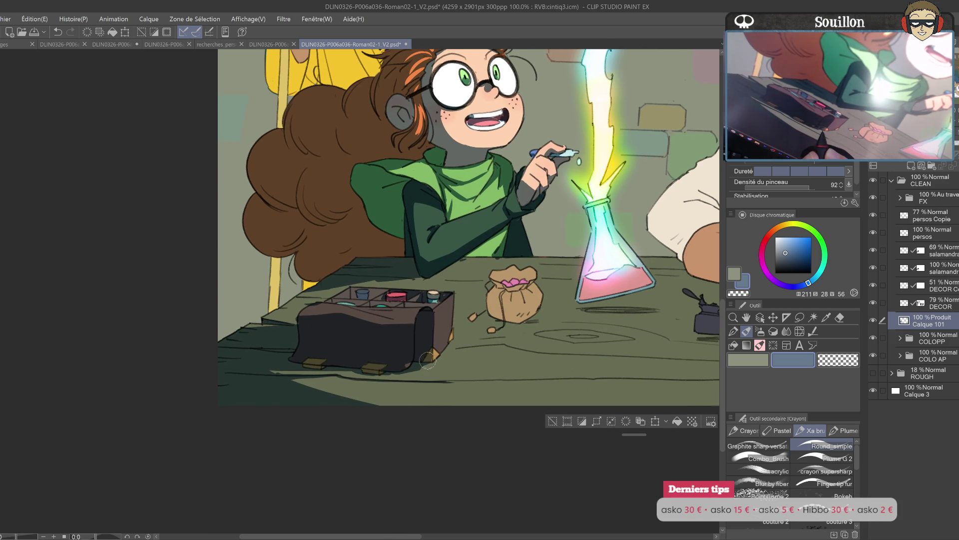
{"action": "left_click_drag", "start_coordinate": [425, 359], "coordinate": [571, 344]}
{"action": "mouse_move", "coordinate": [456, 295]}
{"action": "left_mouse_down"}
{"action": "mouse_move", "coordinate": [590, 303]}
{"action": "mouse_move", "coordinate": [557, 333]}
{"action": "left_mouse_up"}
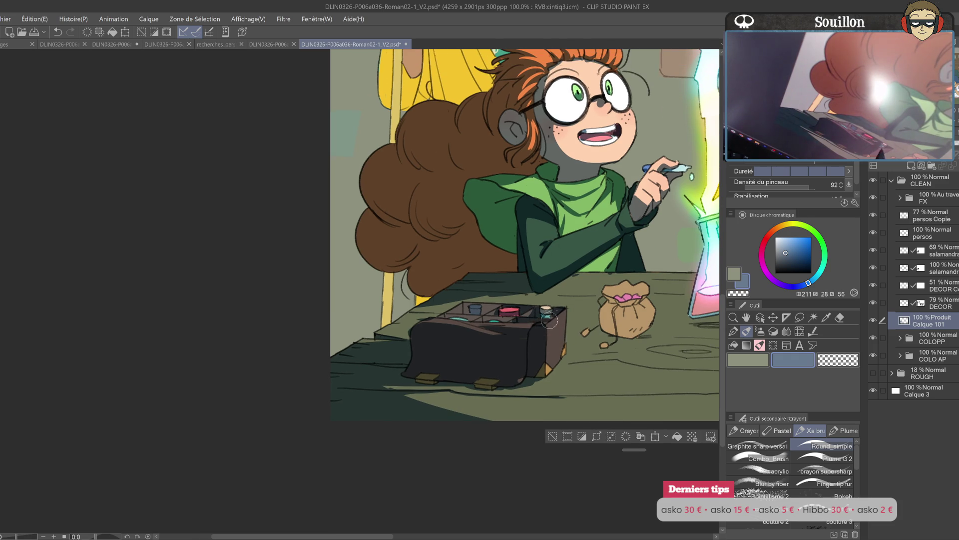
{"action": "key", "text": "e"}
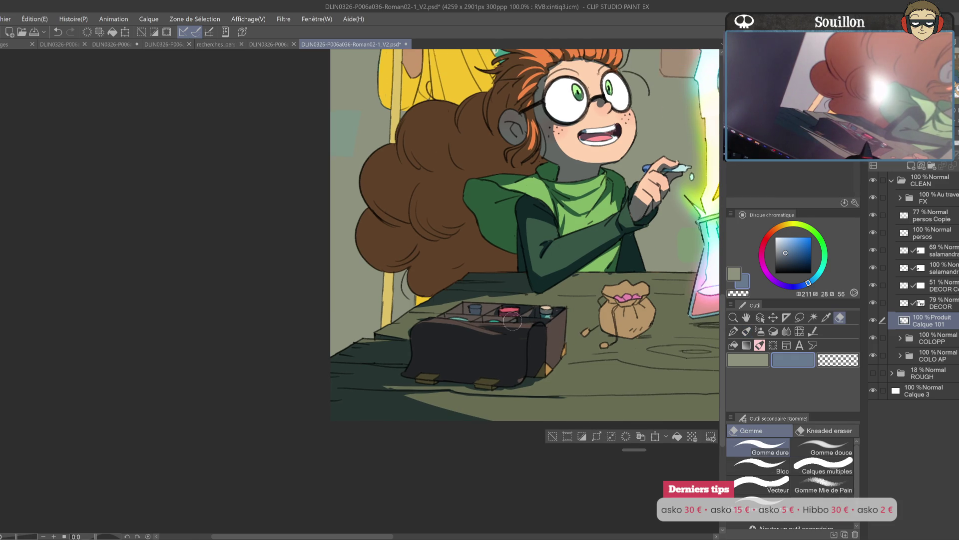
{"action": "key", "text": "b"}
{"action": "key", "text": "ctrl+z"}
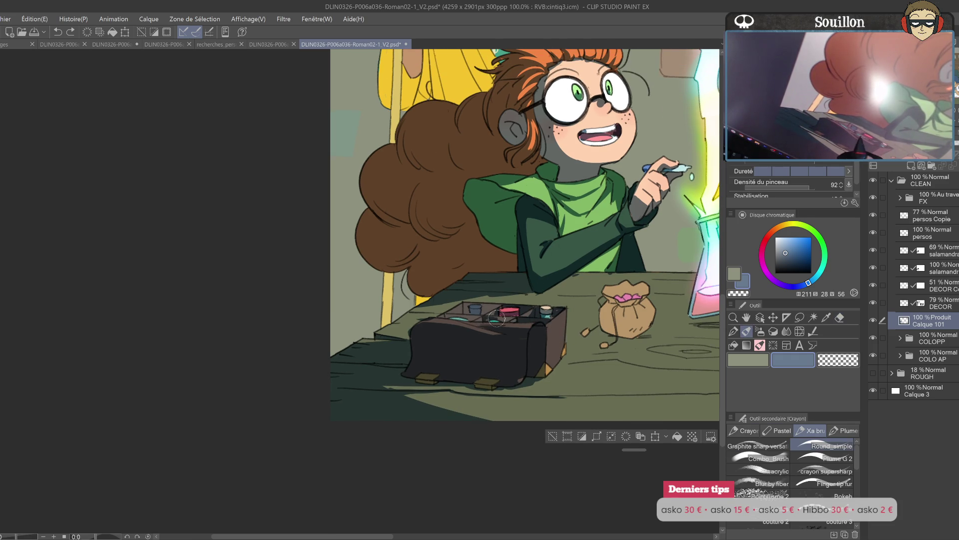
{"action": "left_click_drag", "start_coordinate": [502, 317], "coordinate": [497, 318]}
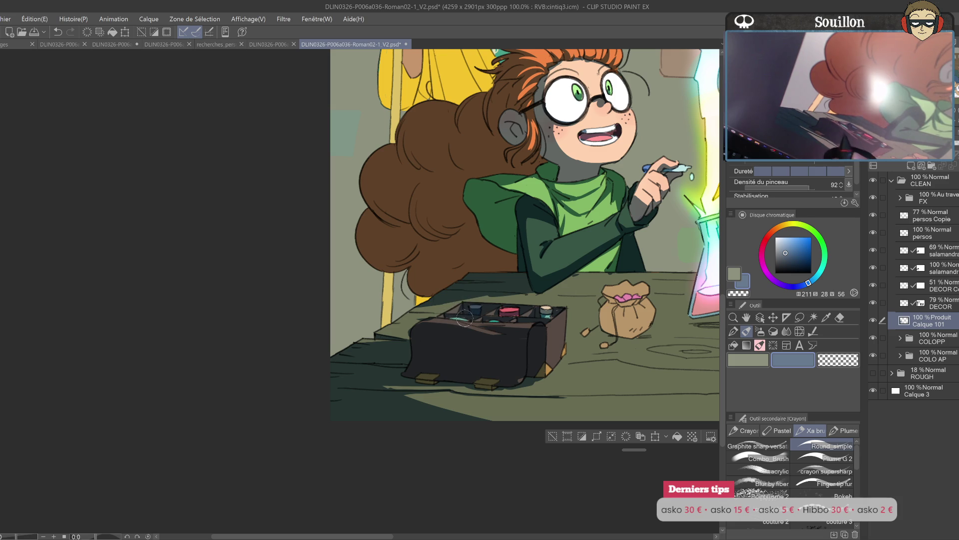
{"action": "scroll", "coordinate": [521, 338], "scroll_direction": "up", "scroll_amount": 1}
{"action": "scroll", "coordinate": [472, 344], "scroll_direction": "right", "scroll_amount": 5}
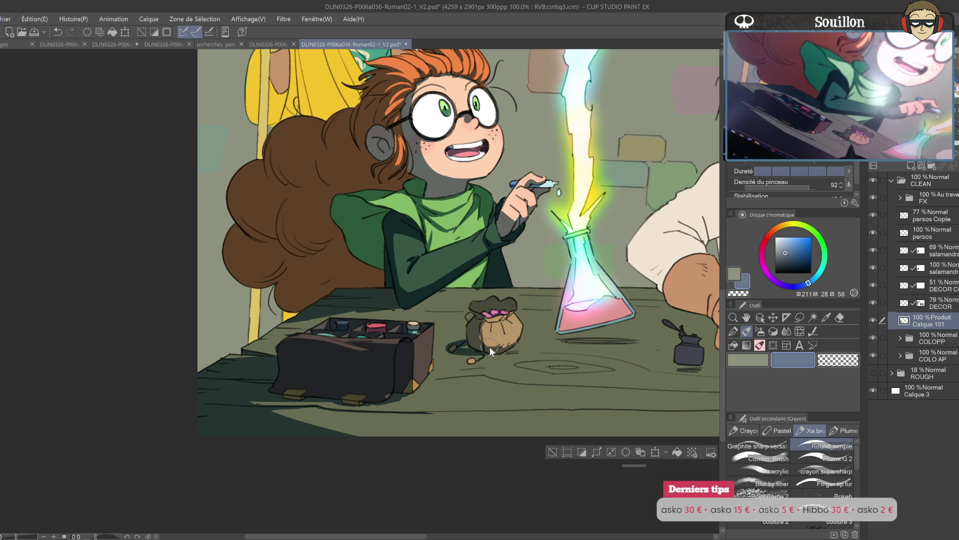
- Paint a dark shadow on the table under the flask
{"action": "key", "text": "h"}
{"action": "mouse_move", "coordinate": [290, 345]}
{"action": "left_mouse_down"}
{"action": "mouse_move", "coordinate": [479, 343]}
{"action": "mouse_move", "coordinate": [555, 318]}
{"action": "left_mouse_up"}
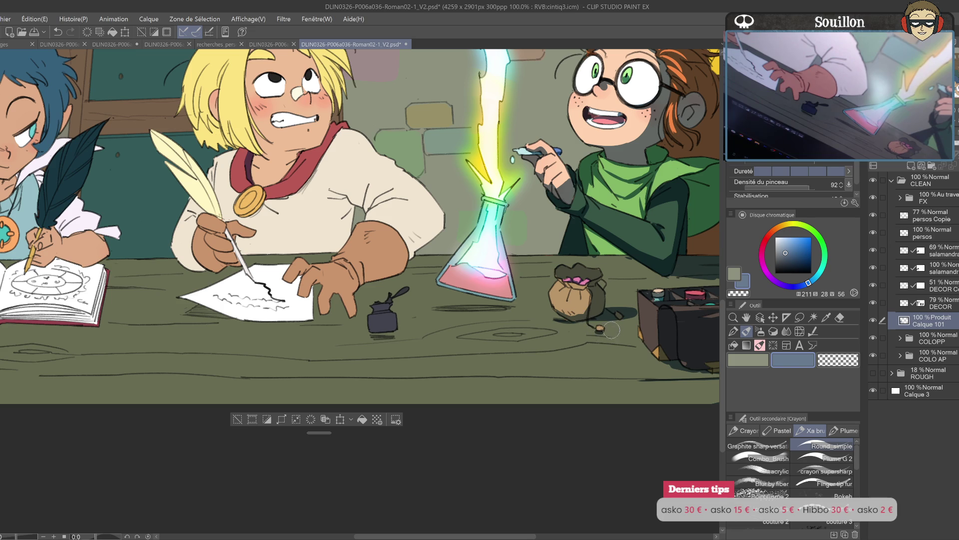
{"action": "left_click_drag", "start_coordinate": [626, 316], "coordinate": [580, 346]}
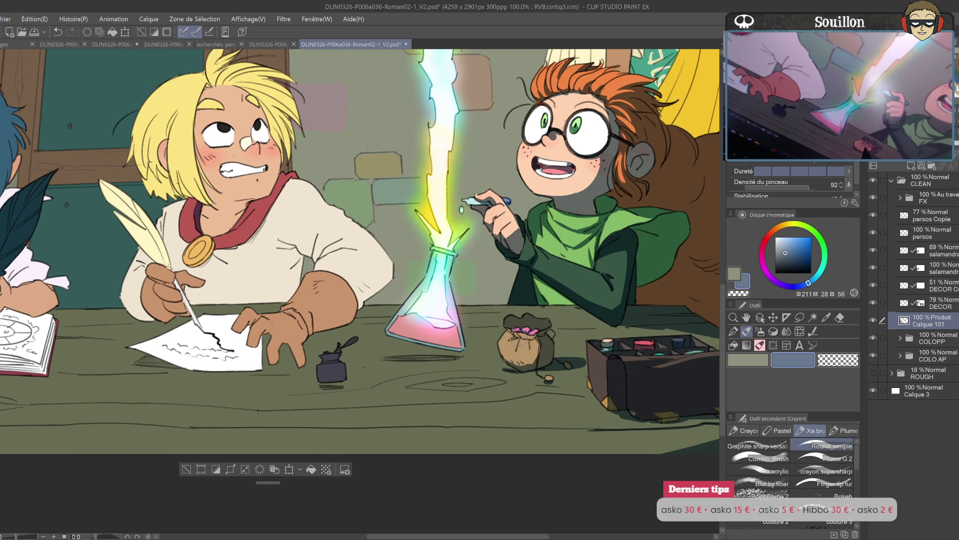
{"action": "left_click_drag", "start_coordinate": [526, 349], "coordinate": [534, 337]}
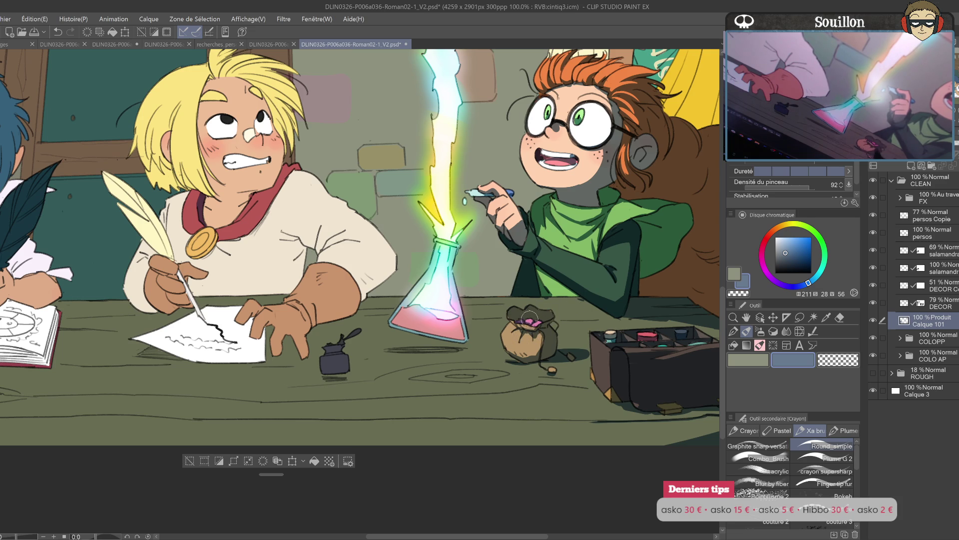
{"action": "key", "text": "e"}
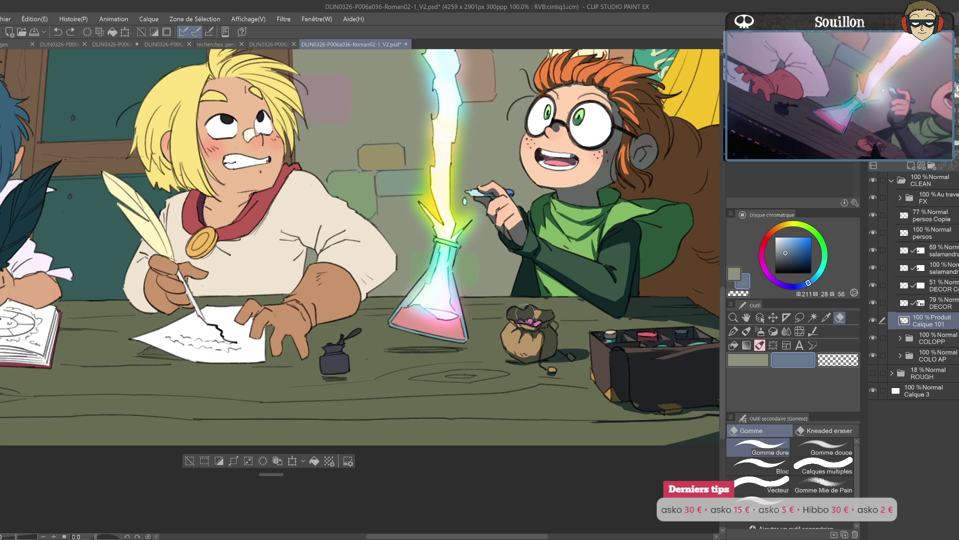
{"action": "key", "text": "h"}
{"action": "left_click_drag", "start_coordinate": [470, 325], "coordinate": [708, 326]}
{"action": "key", "text": "p"}
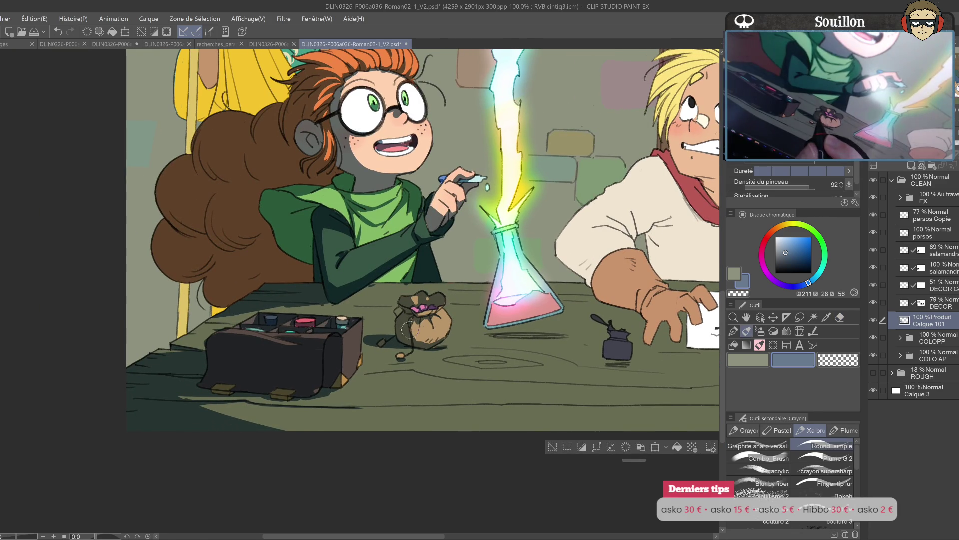
{"action": "left_click_drag", "start_coordinate": [492, 338], "coordinate": [565, 340]}
- Shade the table under the pouch box and the ink pot's body
{"action": "left_click_drag", "start_coordinate": [615, 354], "coordinate": [673, 307]}
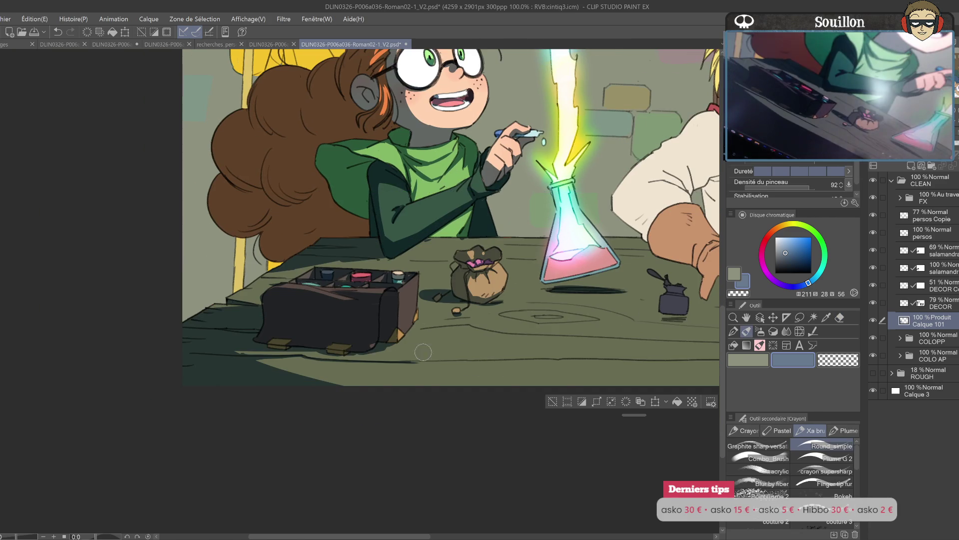
{"action": "mouse_move", "coordinate": [288, 353]}
{"action": "left_mouse_down"}
{"action": "mouse_move", "coordinate": [419, 380]}
{"action": "mouse_move", "coordinate": [272, 360]}
{"action": "left_mouse_up"}
{"action": "left_click_drag", "start_coordinate": [370, 338], "coordinate": [280, 362]}
{"action": "mouse_move", "coordinate": [692, 350]}
{"action": "left_mouse_down"}
{"action": "mouse_move", "coordinate": [510, 342]}
{"action": "mouse_move", "coordinate": [440, 387]}
{"action": "left_mouse_up"}
{"action": "key", "text": "ctrl+z"}
{"action": "mouse_move", "coordinate": [419, 366]}
{"action": "left_mouse_down"}
{"action": "mouse_move", "coordinate": [450, 375]}
{"action": "mouse_move", "coordinate": [505, 448]}
{"action": "left_mouse_up"}
- Shade under the blond boy's chin and deepen the shadow on his neck
{"action": "left_click_drag", "start_coordinate": [276, 273], "coordinate": [280, 296]}
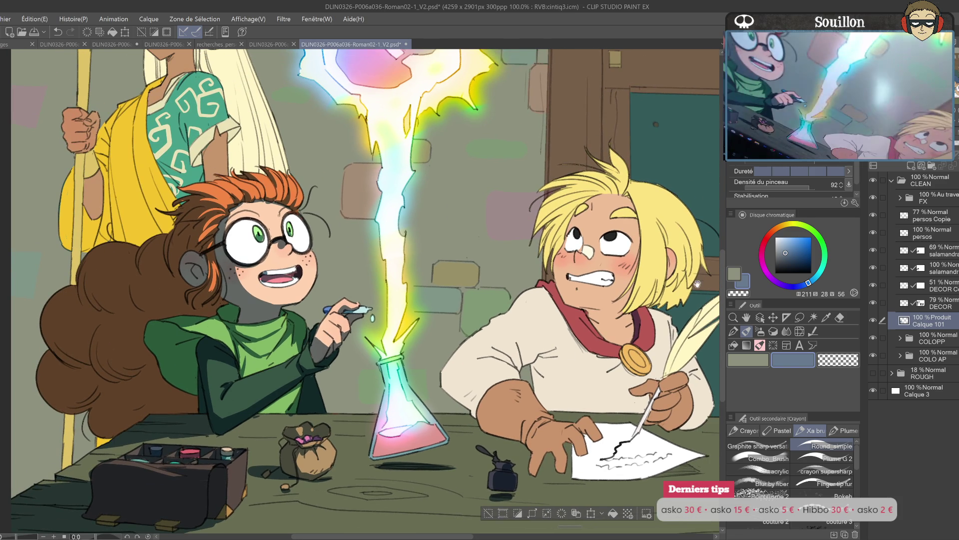
{"action": "left_click_drag", "start_coordinate": [278, 273], "coordinate": [203, 355]}
{"action": "key", "text": "ctrl+z"}
{"action": "mouse_move", "coordinate": [487, 385]}
{"action": "left_mouse_down"}
{"action": "mouse_move", "coordinate": [542, 382]}
{"action": "mouse_move", "coordinate": [545, 392]}
{"action": "mouse_move", "coordinate": [555, 376]}
{"action": "mouse_move", "coordinate": [545, 400]}
{"action": "mouse_move", "coordinate": [554, 397]}
{"action": "mouse_move", "coordinate": [532, 400]}
{"action": "left_mouse_up"}
{"action": "mouse_move", "coordinate": [530, 310]}
{"action": "left_mouse_down"}
{"action": "mouse_move", "coordinate": [410, 345]}
{"action": "mouse_move", "coordinate": [555, 322]}
{"action": "left_mouse_up"}
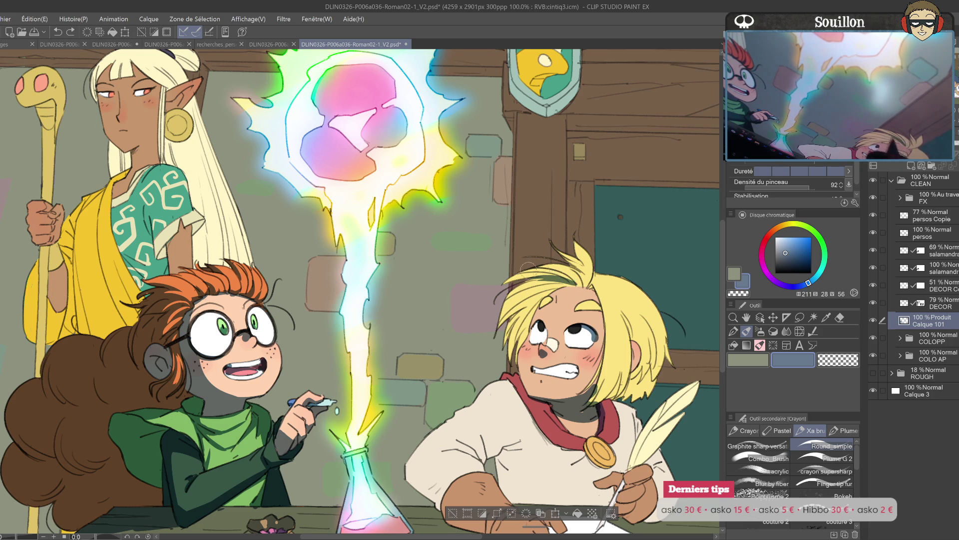
- Shade the blond boy's hair across his forehead and left side in grey
{"action": "left_click_drag", "start_coordinate": [586, 280], "coordinate": [554, 262]}
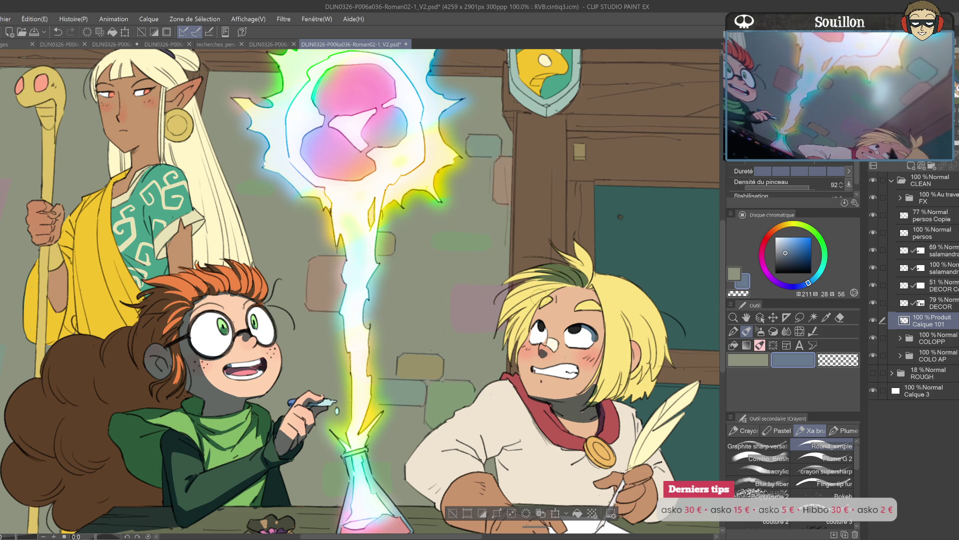
{"action": "left_click_drag", "start_coordinate": [524, 296], "coordinate": [574, 287]}
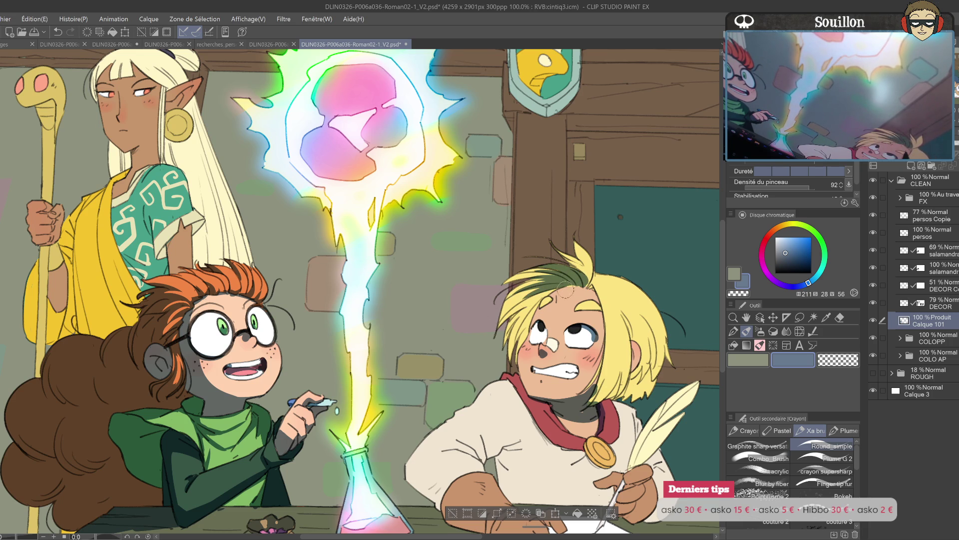
{"action": "mouse_move", "coordinate": [520, 315]}
{"action": "left_mouse_down"}
{"action": "mouse_move", "coordinate": [565, 285]}
{"action": "mouse_move", "coordinate": [505, 340]}
{"action": "left_mouse_up"}
{"action": "left_click_drag", "start_coordinate": [532, 300], "coordinate": [504, 356]}
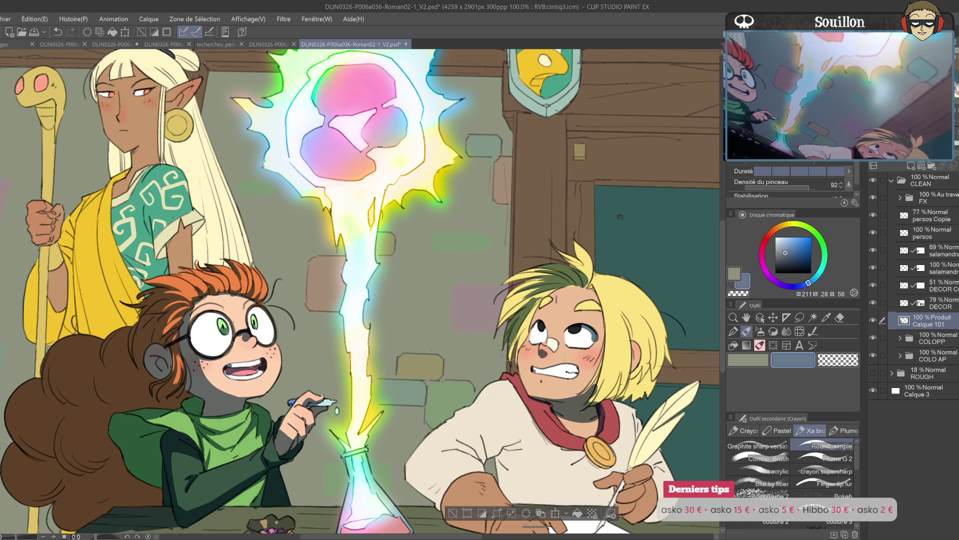
{"action": "left_click_drag", "start_coordinate": [550, 285], "coordinate": [520, 335]}
{"action": "mouse_move", "coordinate": [575, 277]}
{"action": "left_mouse_down"}
{"action": "mouse_move", "coordinate": [505, 320]}
{"action": "mouse_move", "coordinate": [535, 318]}
{"action": "mouse_move", "coordinate": [517, 349]}
{"action": "mouse_move", "coordinate": [458, 374]}
{"action": "left_mouse_up"}
{"action": "key", "text": "ctrl+z"}
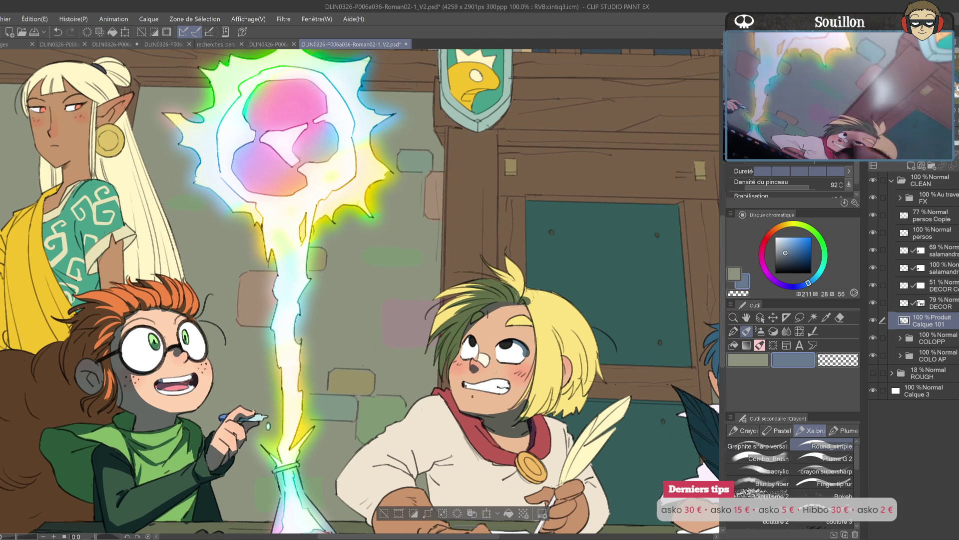
- In the mirrored view, shade the blond hair near his ear
{"action": "key", "text": "h"}
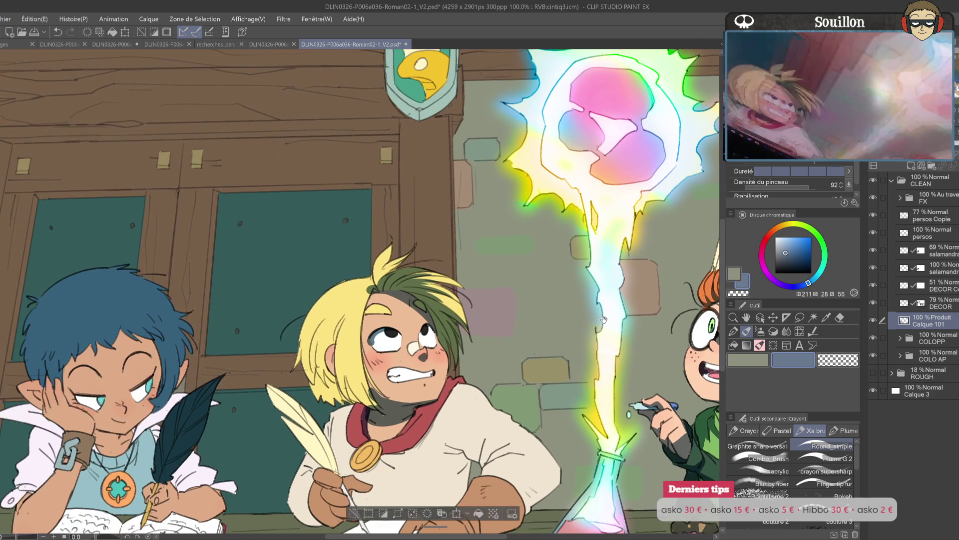
{"action": "mouse_move", "coordinate": [349, 332]}
{"action": "left_mouse_down"}
{"action": "mouse_move", "coordinate": [315, 313]}
{"action": "mouse_move", "coordinate": [307, 349]}
{"action": "mouse_move", "coordinate": [325, 388]}
{"action": "mouse_move", "coordinate": [340, 350]}
{"action": "mouse_move", "coordinate": [345, 389]}
{"action": "left_mouse_up"}
{"action": "key", "text": "h"}
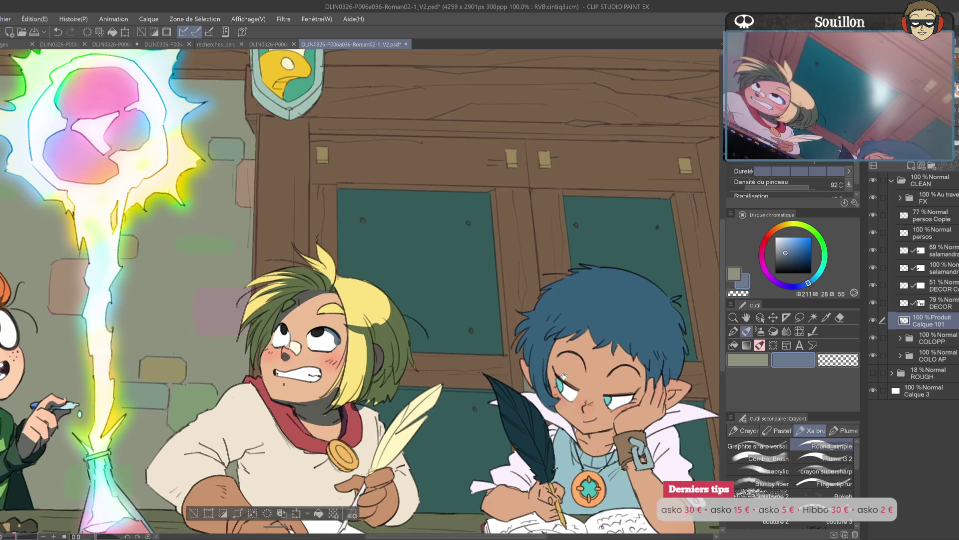
{"action": "key", "text": "e"}
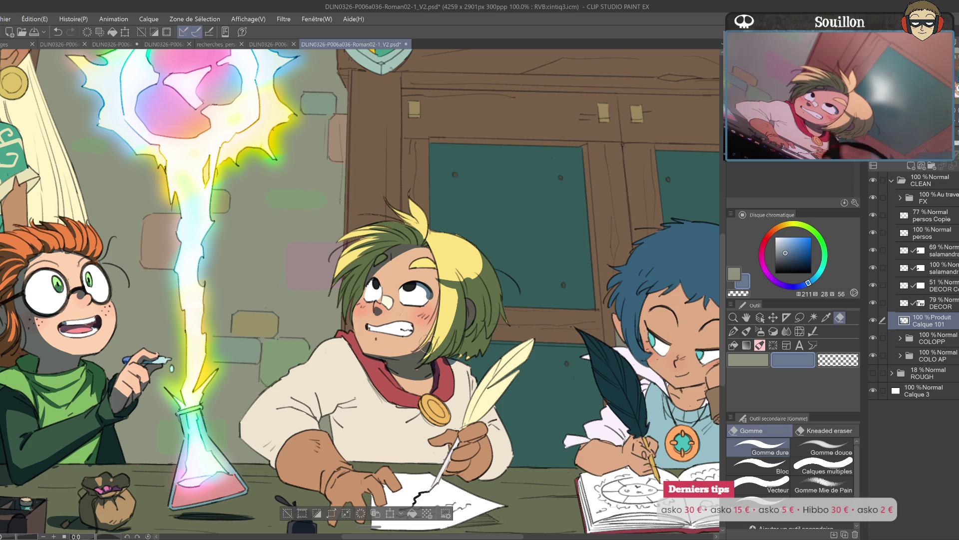
{"action": "key", "text": "p"}
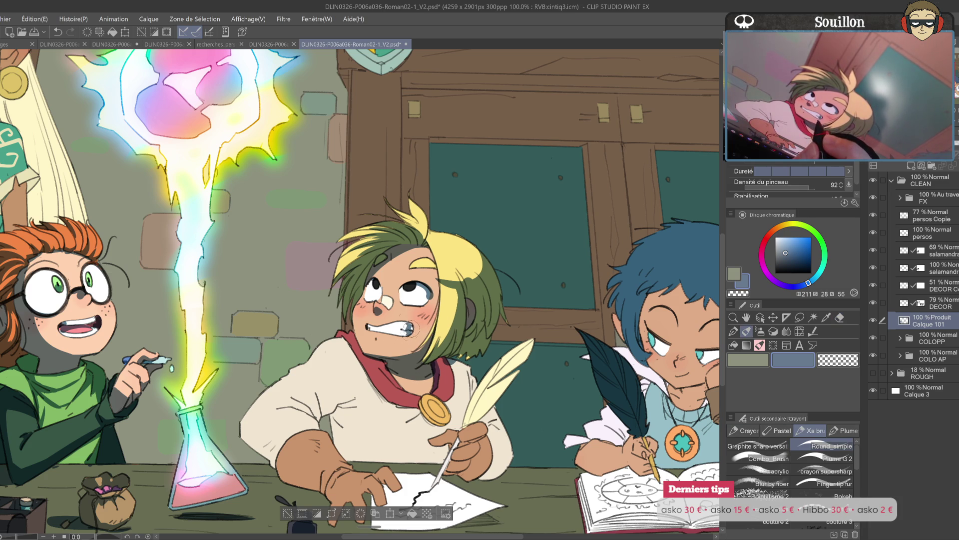
- Undo a few hair strokes and darken the green hair with fresh shading
{"action": "mouse_move", "coordinate": [442, 326]}
{"action": "left_mouse_down"}
{"action": "mouse_move", "coordinate": [515, 326]}
{"action": "mouse_move", "coordinate": [509, 342]}
{"action": "left_mouse_up"}
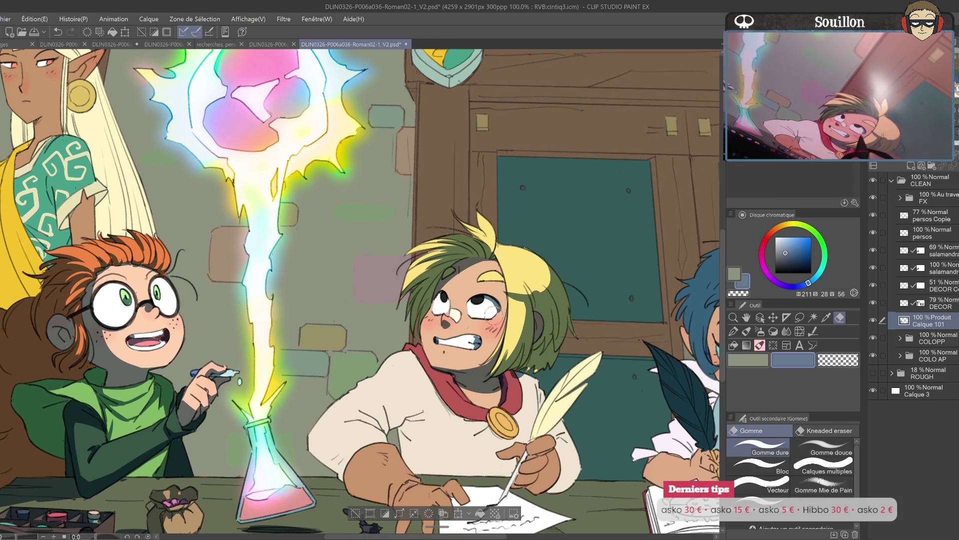
{"action": "left_click_drag", "start_coordinate": [509, 342], "coordinate": [589, 348]}
{"action": "left_click_drag", "start_coordinate": [567, 299], "coordinate": [589, 331]}
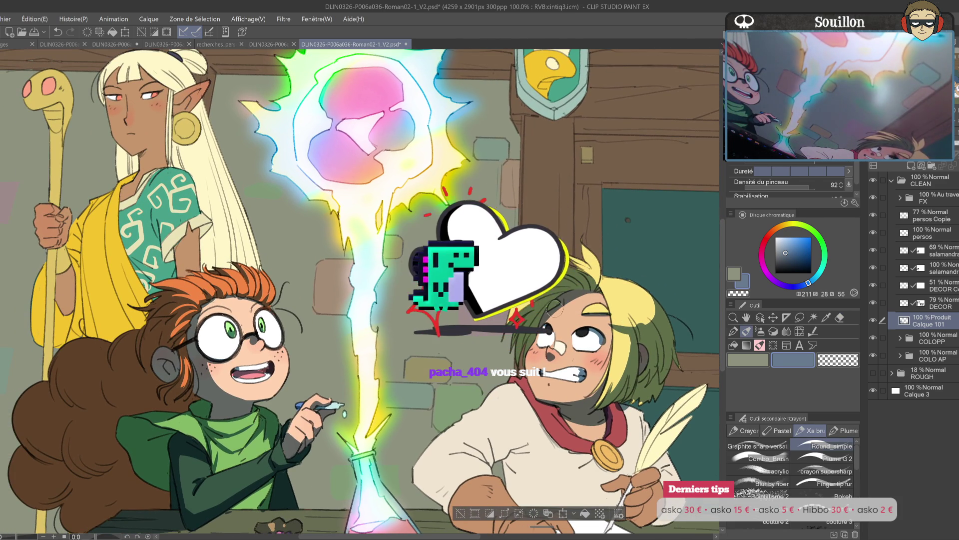
{"action": "left_click_drag", "start_coordinate": [530, 362], "coordinate": [464, 256]}
{"action": "left_click", "coordinate": [452, 283]}
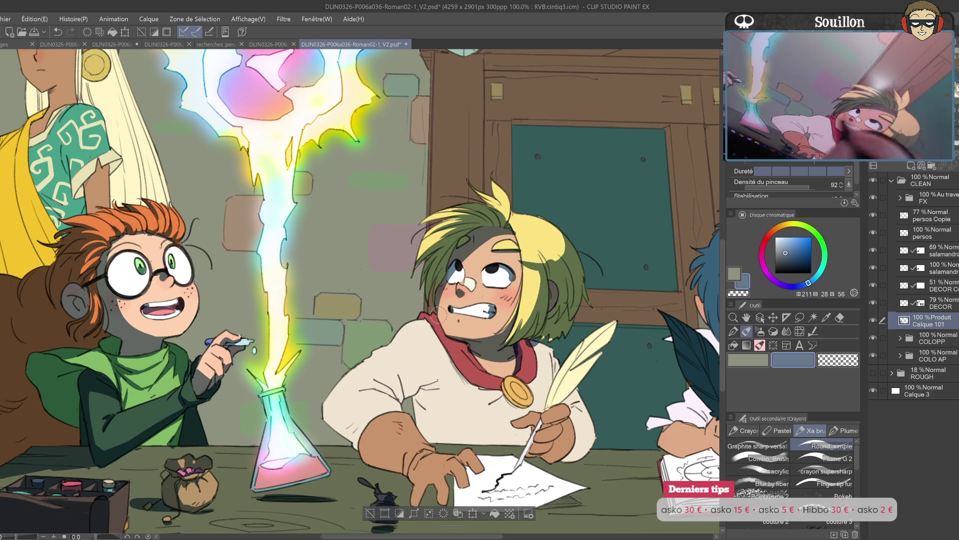
{"action": "key", "text": "ctrl+z"}
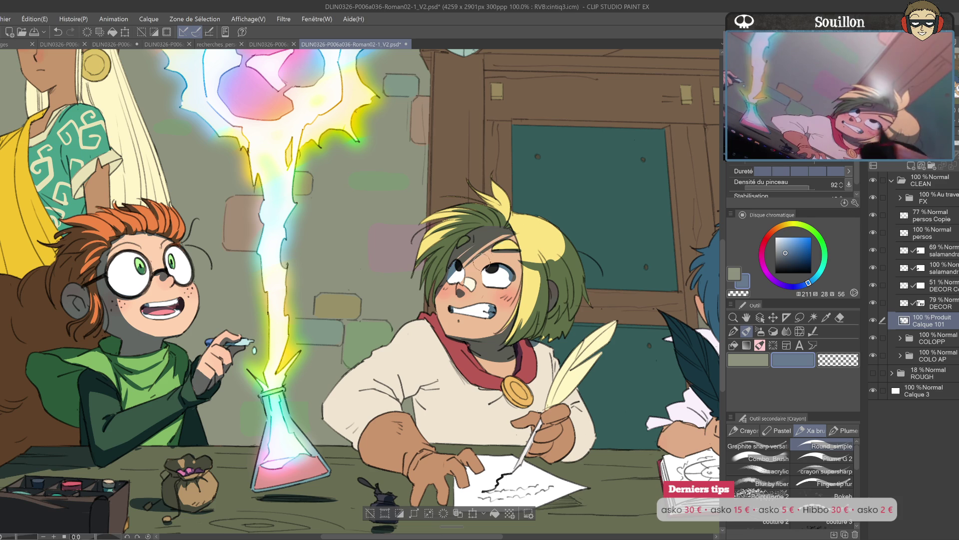
{"action": "key", "text": "ctrl+y"}
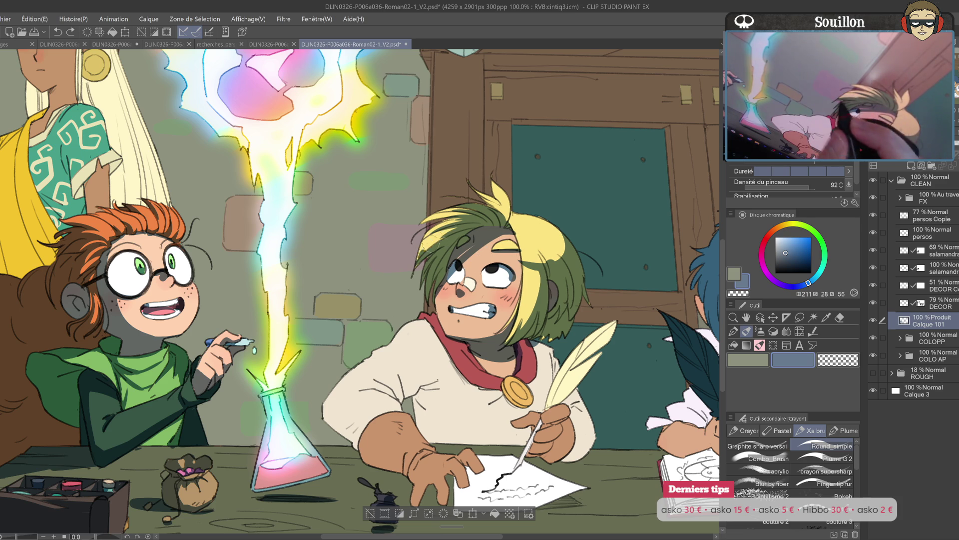
{"action": "key", "text": "ctrl+z"}
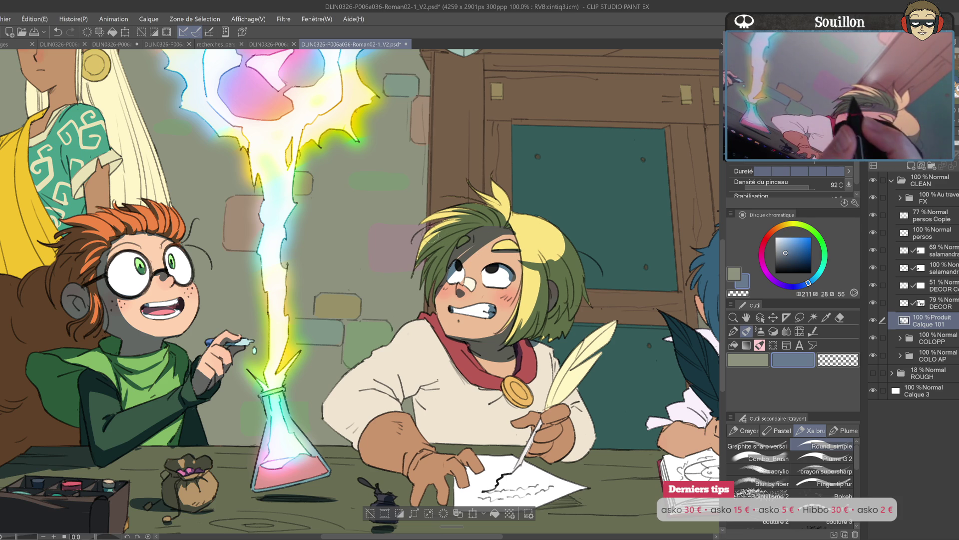
{"action": "key", "text": "ctrl+z"}
{"action": "left_click_drag", "start_coordinate": [453, 220], "coordinate": [488, 212]}
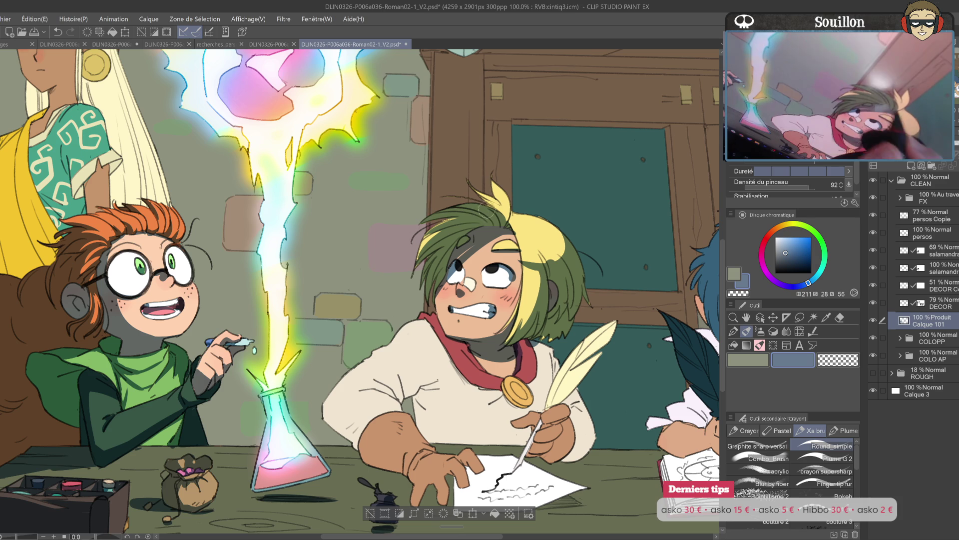
- Lighten the shading on the hair's left edge and the yellow hair with the eraser
{"action": "key", "text": "e"}
{"action": "left_click_drag", "start_coordinate": [442, 249], "coordinate": [414, 294]}
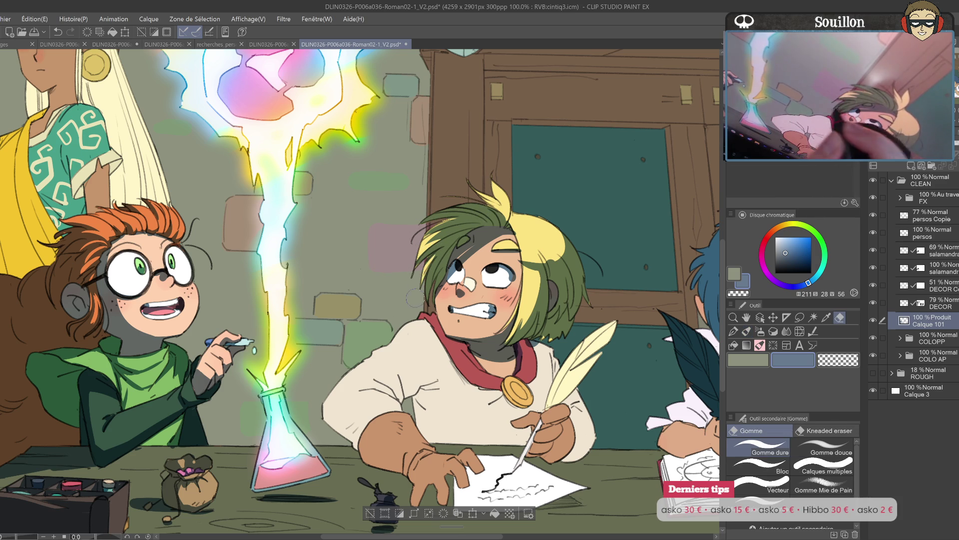
{"action": "key", "text": "h"}
{"action": "key", "text": "h"}
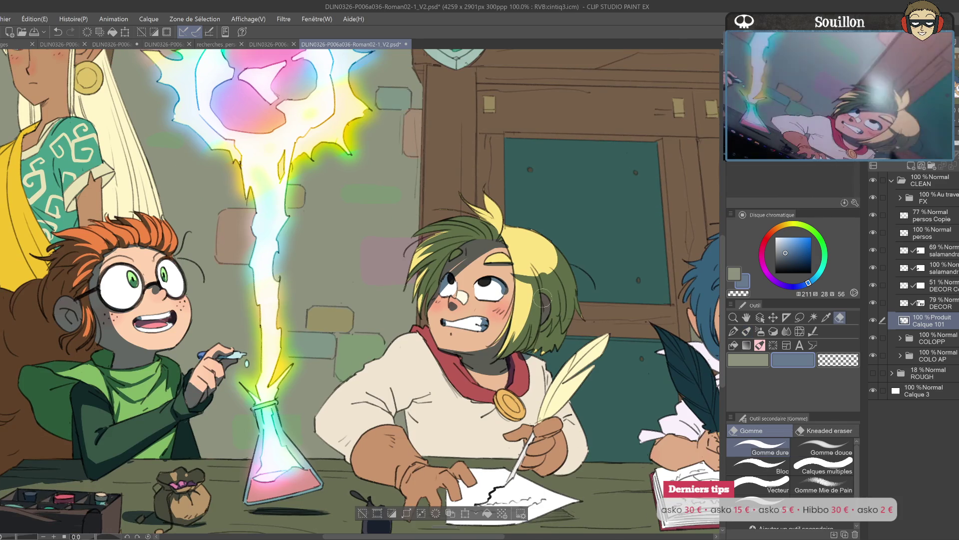
{"action": "key", "text": "p"}
{"action": "left_click_drag", "start_coordinate": [468, 256], "coordinate": [500, 283]}
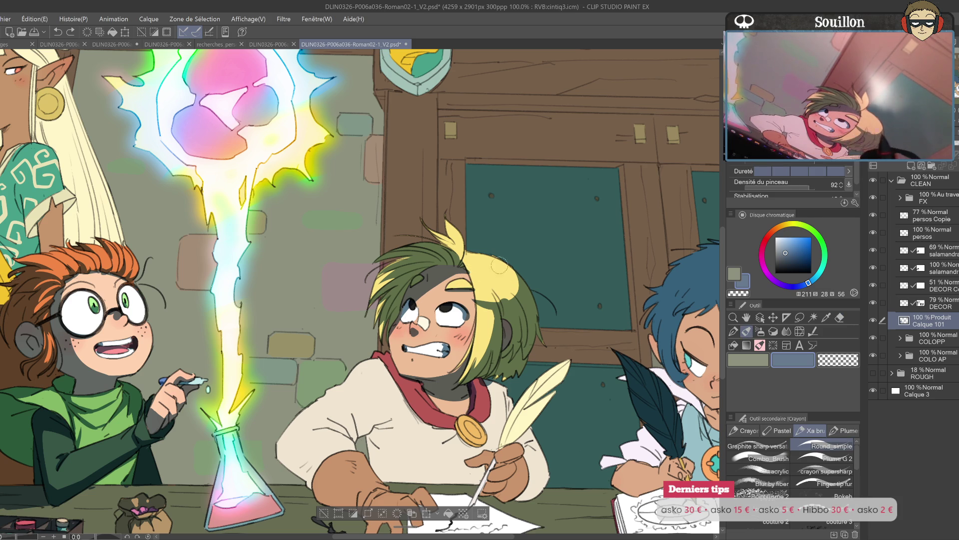
{"action": "key", "text": "e"}
{"action": "left_click_drag", "start_coordinate": [476, 302], "coordinate": [488, 306]}
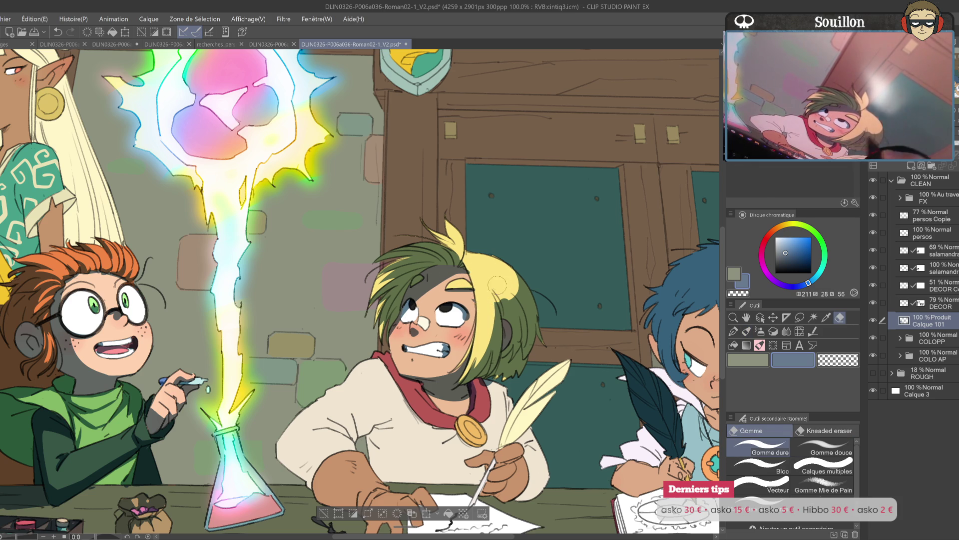
{"action": "key", "text": "b"}
{"action": "key", "text": "ctrl+z"}
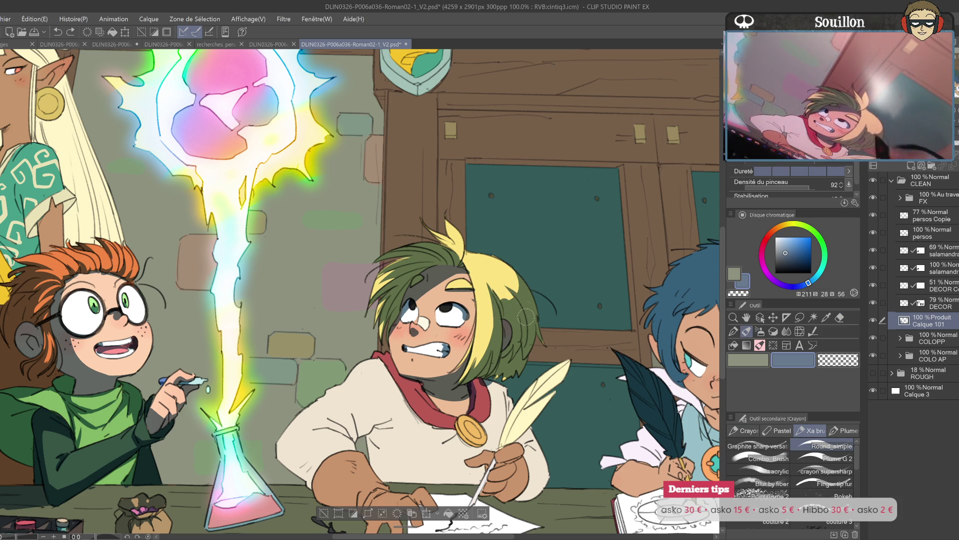
{"action": "key", "text": "h"}
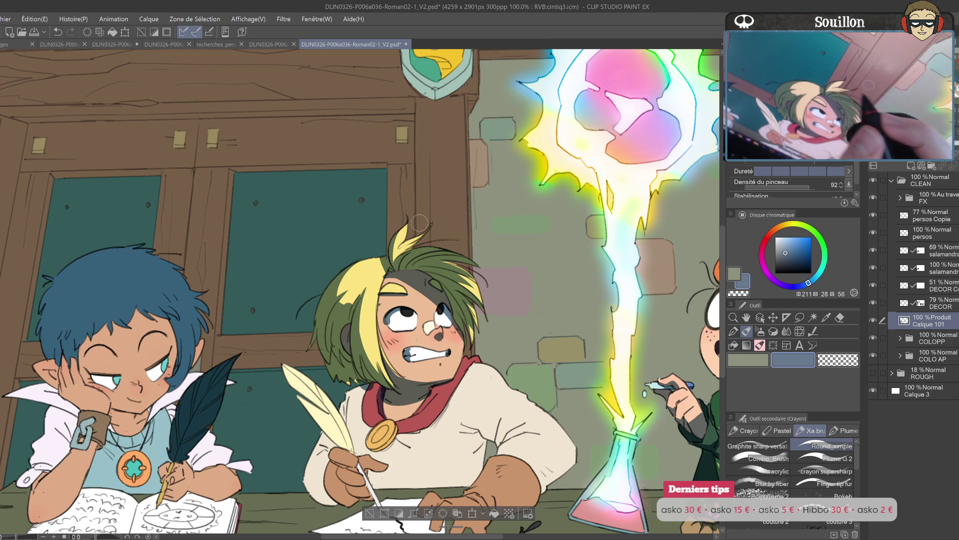
{"action": "left_click_drag", "start_coordinate": [424, 255], "coordinate": [466, 269]}
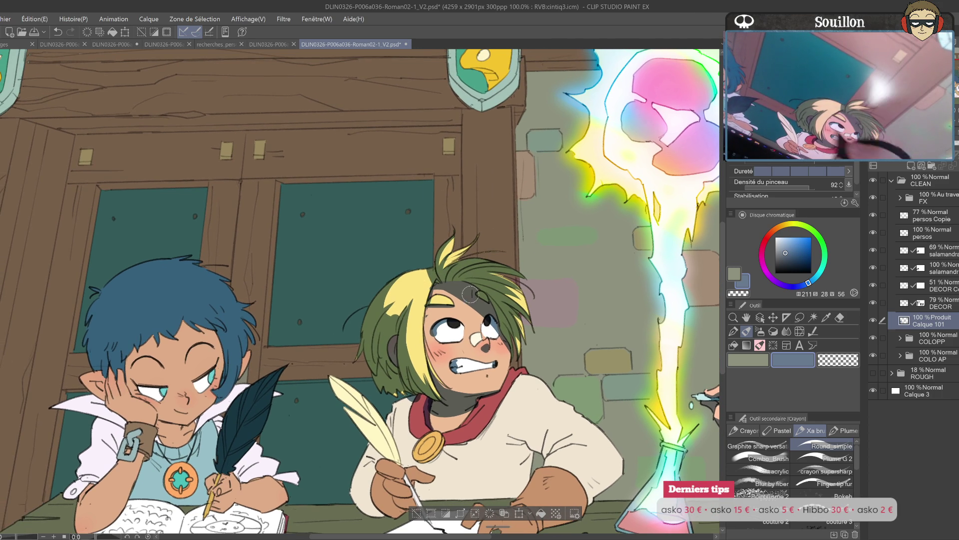
- Paint a grey-blue shadow on the shirt beside the medallion
{"action": "key", "text": "e"}
{"action": "key", "text": "p"}
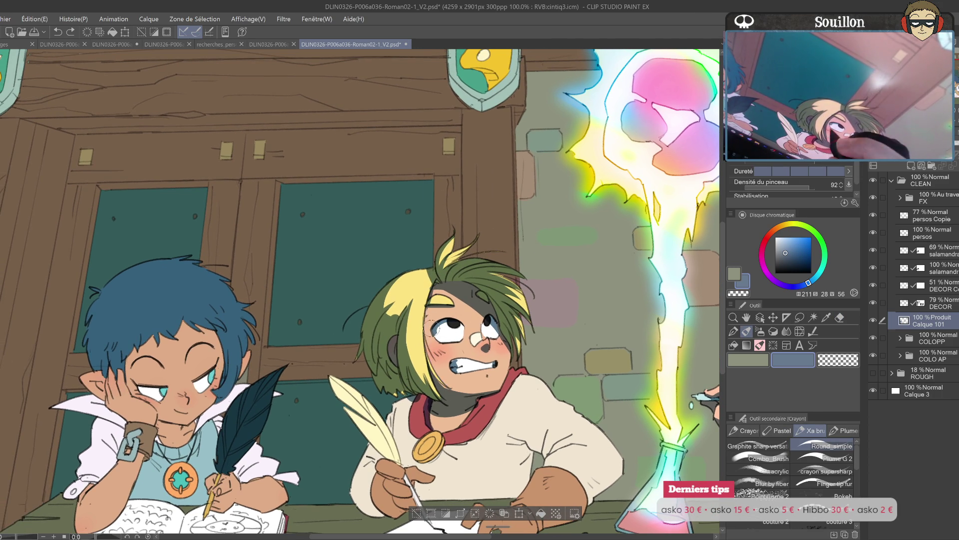
{"action": "key", "text": "h"}
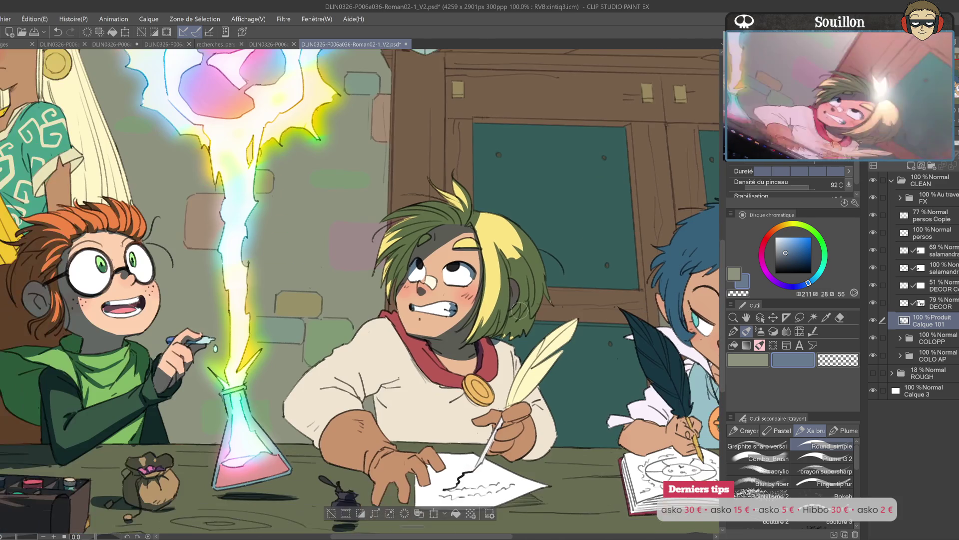
{"action": "left_click_drag", "start_coordinate": [437, 331], "coordinate": [475, 307]}
{"action": "key", "text": "ctrl+z"}
{"action": "left_click_drag", "start_coordinate": [486, 340], "coordinate": [511, 307]}
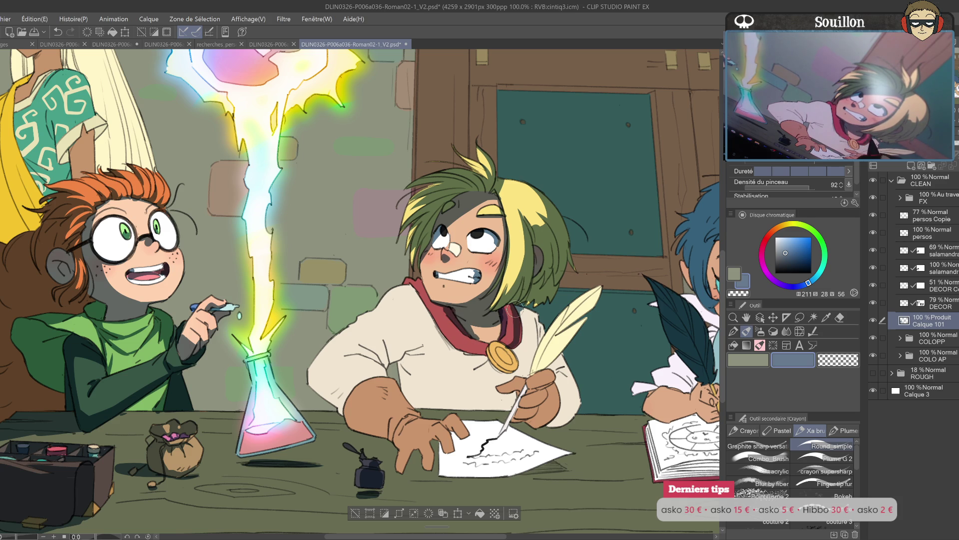
{"action": "mouse_move", "coordinate": [511, 313]}
{"action": "left_mouse_down"}
{"action": "mouse_move", "coordinate": [523, 340]}
{"action": "mouse_move", "coordinate": [535, 320]}
{"action": "mouse_move", "coordinate": [525, 345]}
{"action": "mouse_move", "coordinate": [531, 339]}
{"action": "mouse_move", "coordinate": [530, 357]}
{"action": "mouse_move", "coordinate": [563, 415]}
{"action": "mouse_move", "coordinate": [567, 375]}
{"action": "left_mouse_up"}
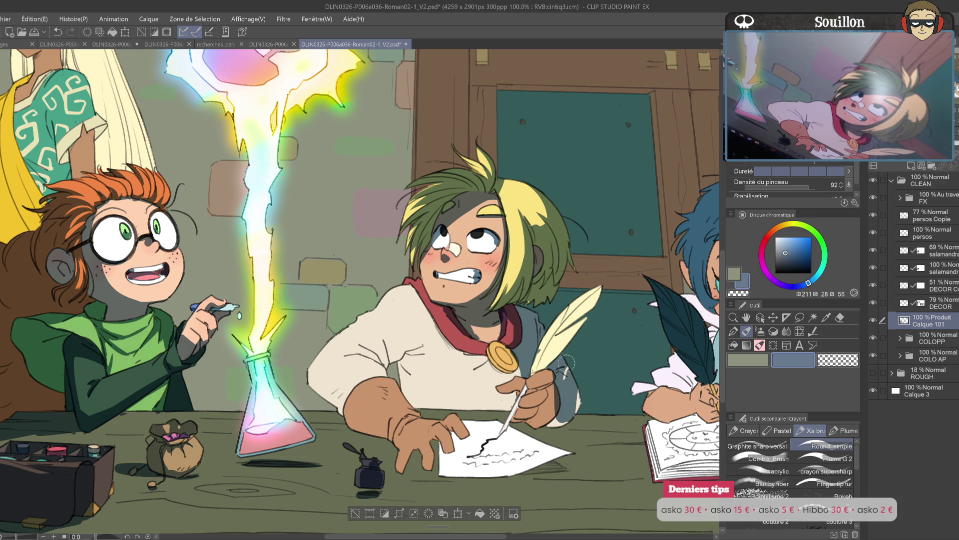
- Check the shirt shading in the mirrored view, alternating eraser and shading brush
{"action": "key", "text": "e"}
{"action": "key", "text": "p"}
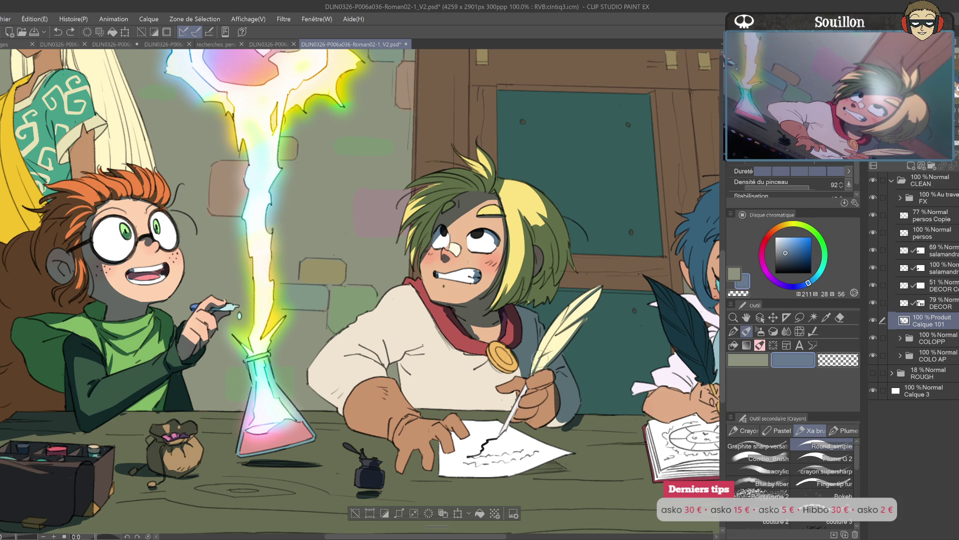
{"action": "key", "text": "e"}
{"action": "left_click_drag", "start_coordinate": [534, 369], "coordinate": [522, 294]}
{"action": "key", "text": "p"}
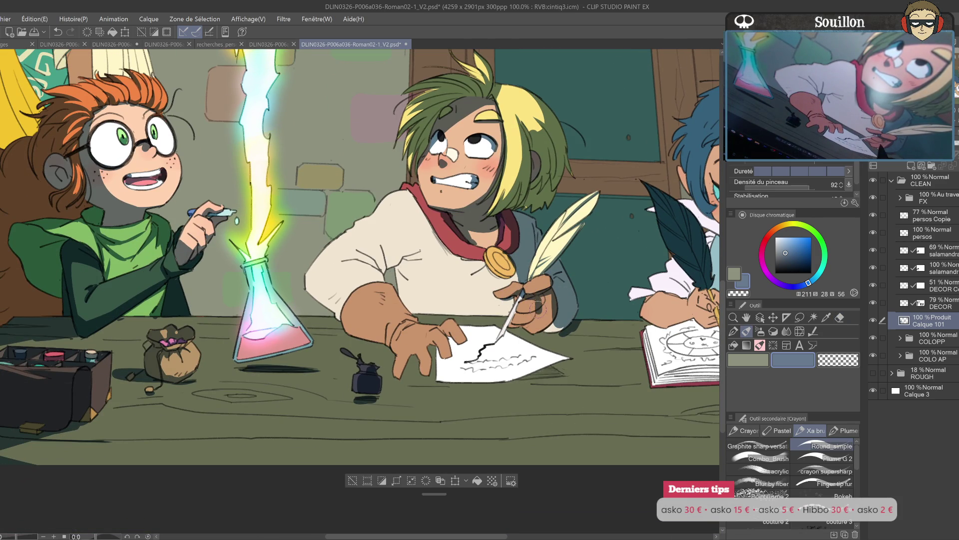
{"action": "key", "text": "e"}
{"action": "key", "text": "p"}
{"action": "key", "text": "e"}
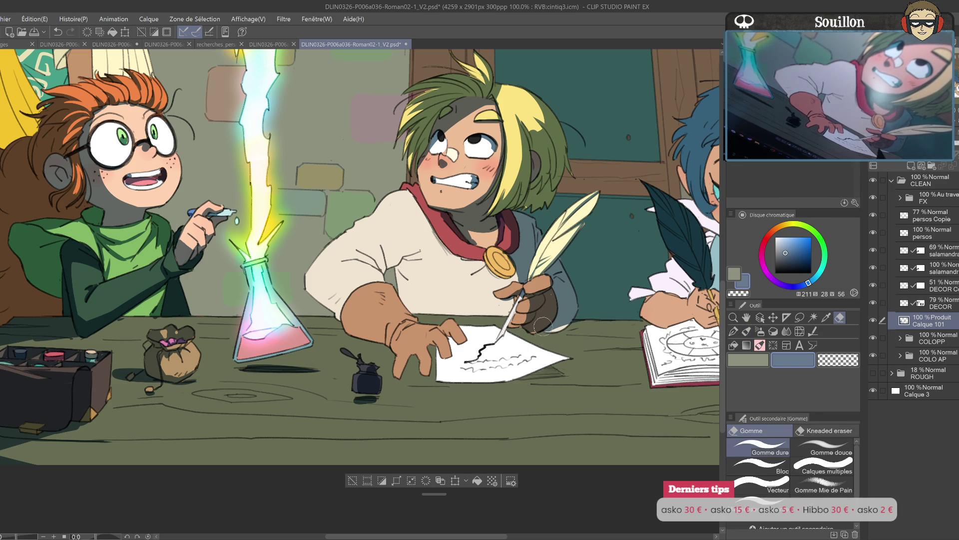
{"action": "key", "text": "p"}
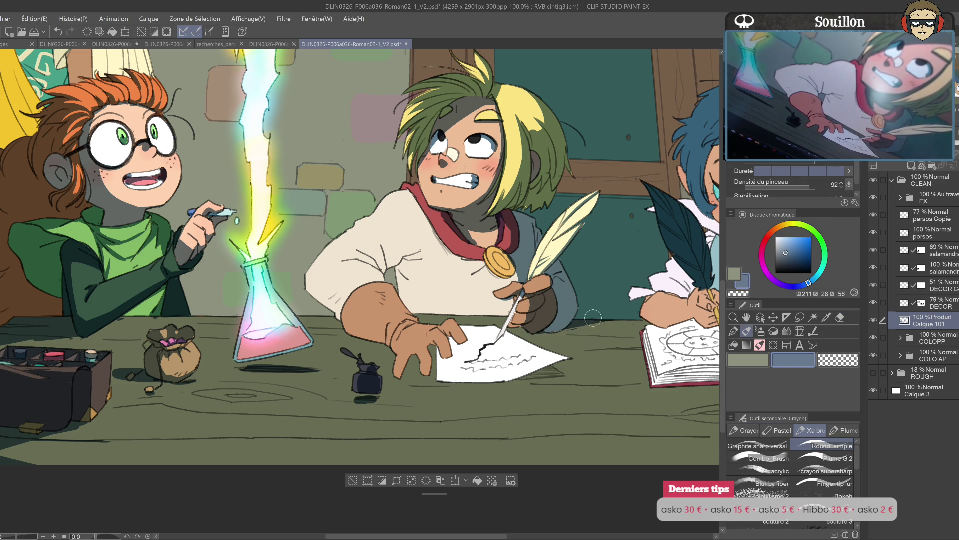
{"action": "mouse_move", "coordinate": [521, 320]}
{"action": "left_mouse_down"}
{"action": "mouse_move", "coordinate": [530, 342]}
{"action": "mouse_move", "coordinate": [524, 382]}
{"action": "left_mouse_up"}
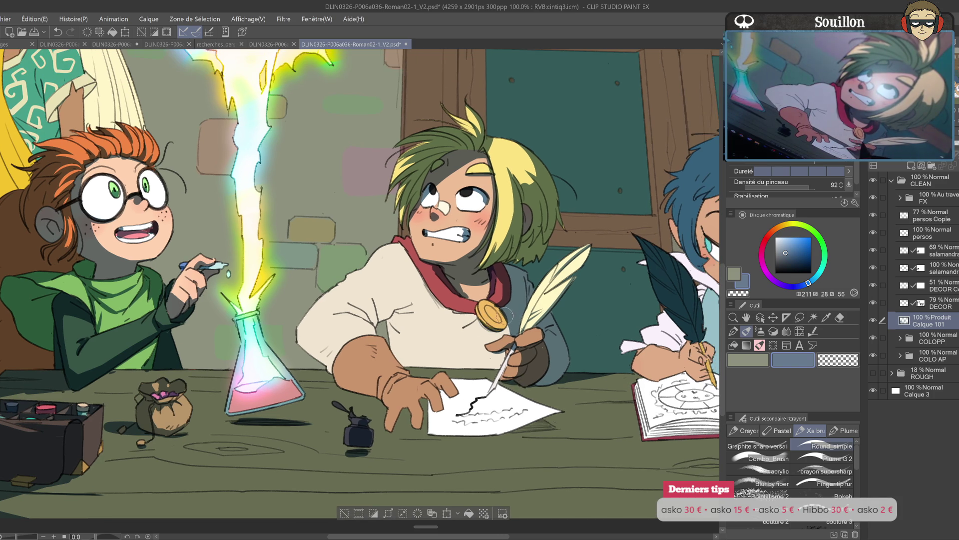
{"action": "key", "text": "h"}
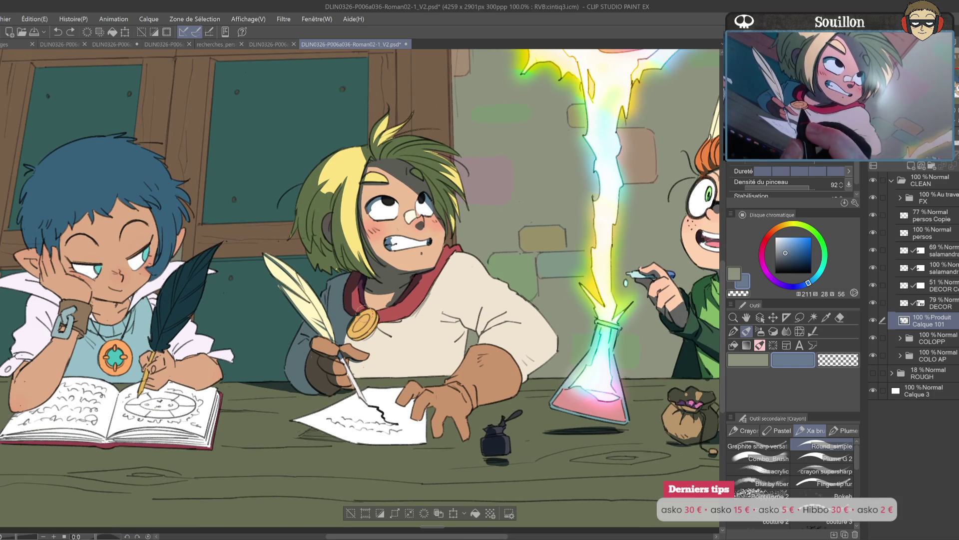
- Erase stray shading near the forehead hairline
{"action": "key", "text": "e"}
{"action": "key", "text": "p"}
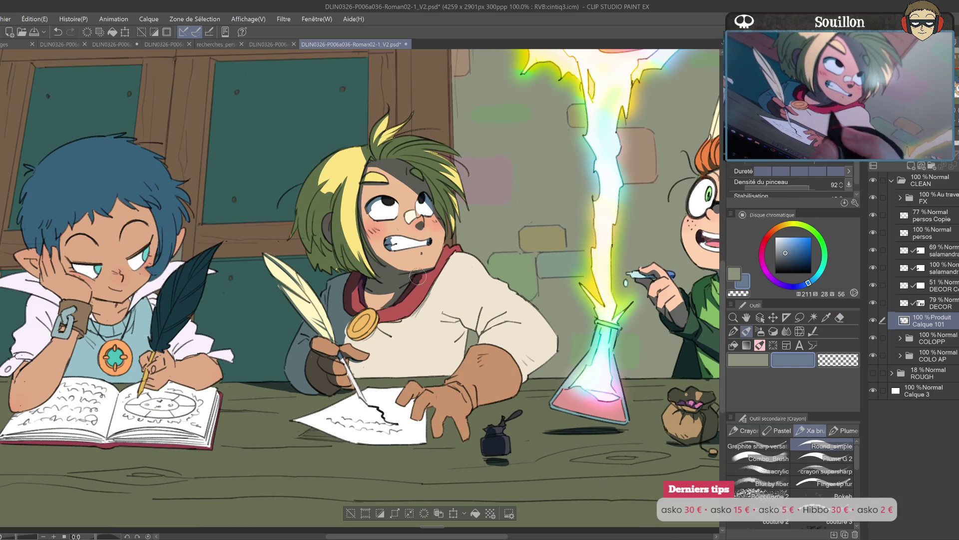
{"action": "scroll", "coordinate": [410, 260], "scroll_direction": "up", "scroll_amount": 2}
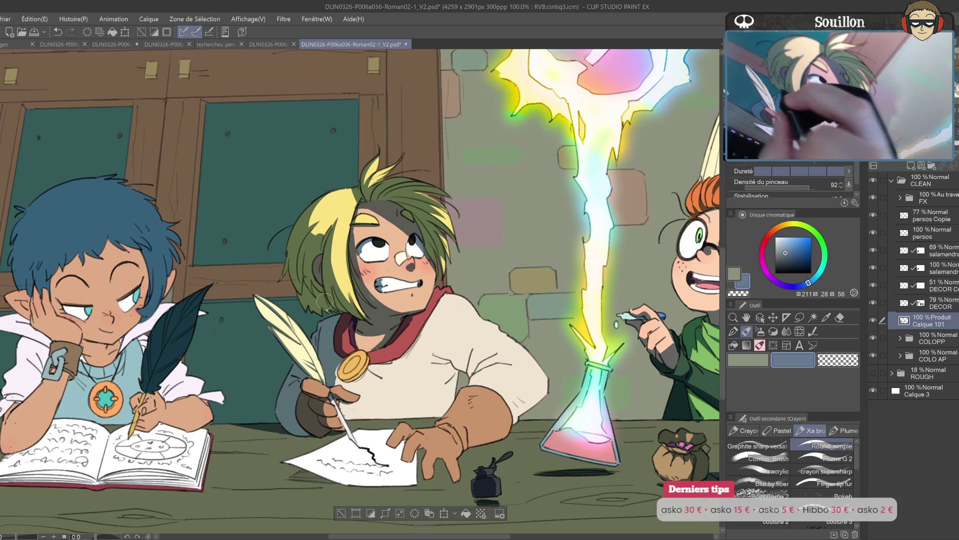
{"action": "scroll", "coordinate": [348, 295], "scroll_direction": "up", "scroll_amount": 2}
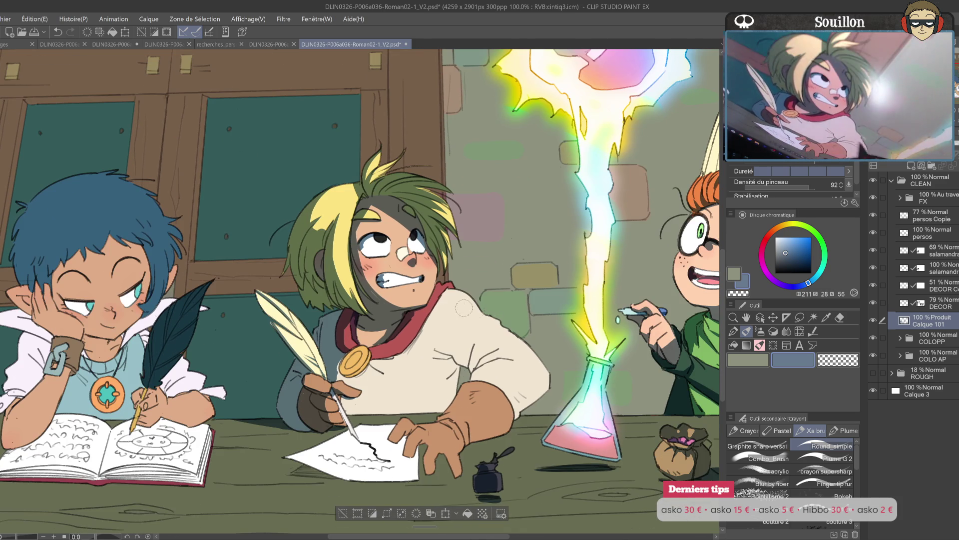
{"action": "key", "text": "e"}
{"action": "key", "text": "h"}
{"action": "scroll", "coordinate": [511, 267], "scroll_direction": "up", "scroll_amount": 1}
{"action": "key", "text": "ctrl+z"}
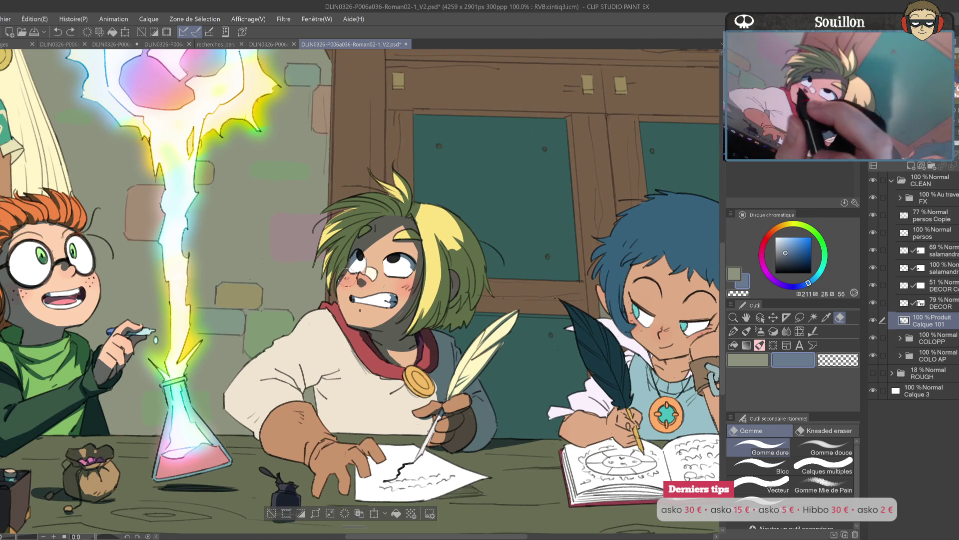
{"action": "mouse_move", "coordinate": [391, 233]}
{"action": "left_mouse_down"}
{"action": "mouse_move", "coordinate": [382, 237]}
{"action": "mouse_move", "coordinate": [417, 220]}
{"action": "left_mouse_up"}
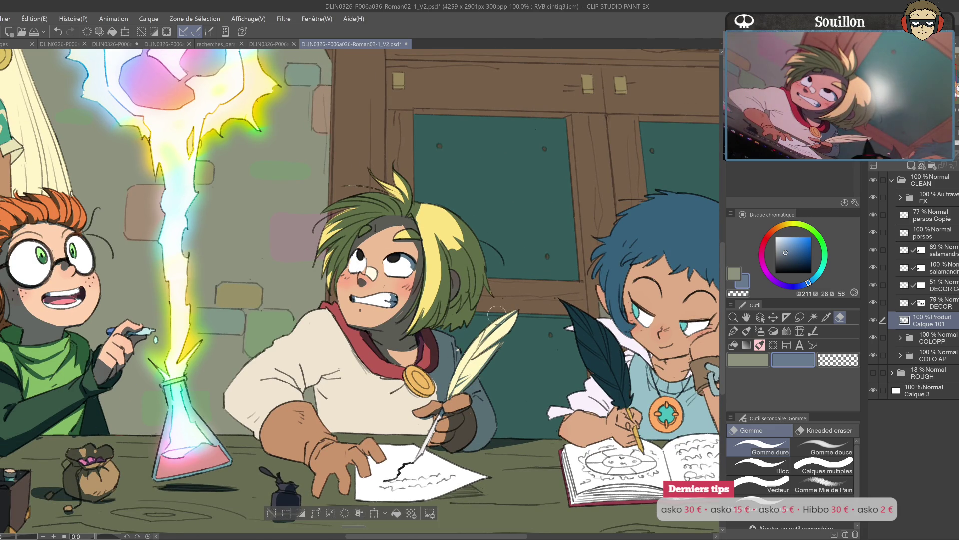
- Paint a dark torn patch on the shirt and extend it downward
{"action": "left_click_drag", "start_coordinate": [488, 331], "coordinate": [518, 294]}
{"action": "key", "text": "p"}
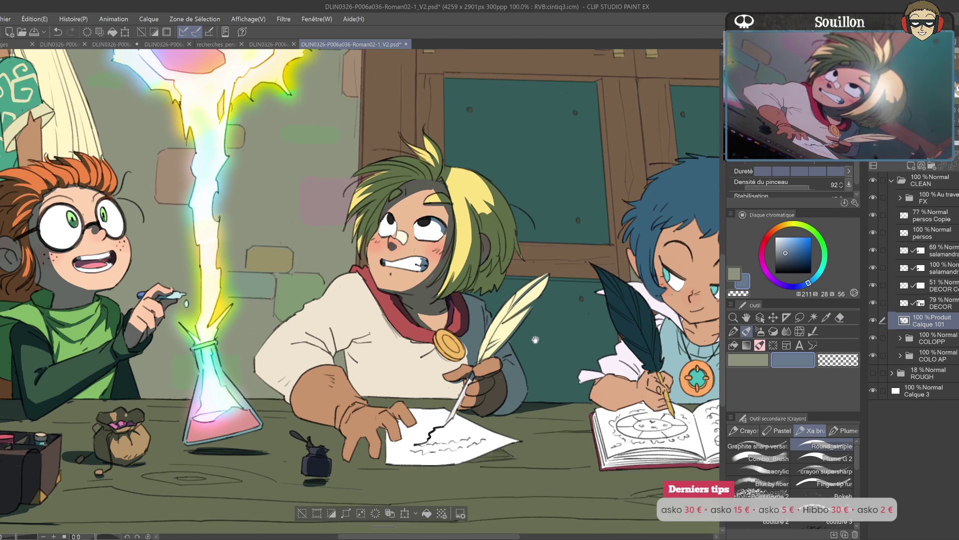
{"action": "left_click_drag", "start_coordinate": [529, 339], "coordinate": [572, 302]}
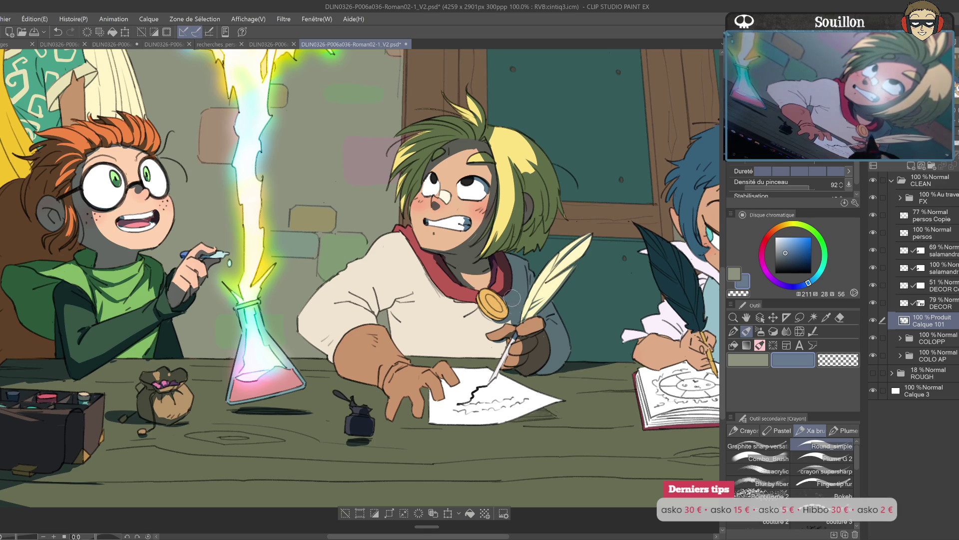
{"action": "left_click_drag", "start_coordinate": [510, 298], "coordinate": [509, 292]}
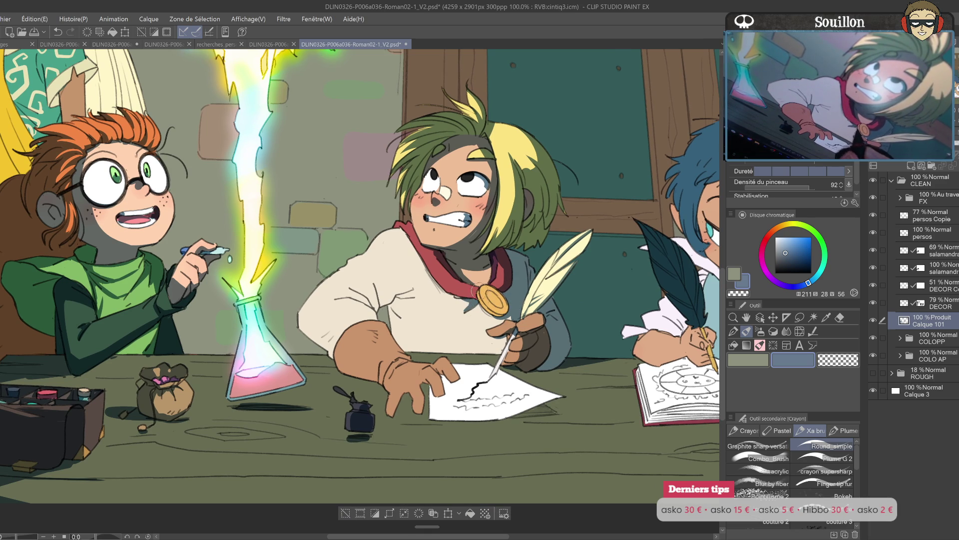
{"action": "left_click_drag", "start_coordinate": [368, 292], "coordinate": [383, 289]}
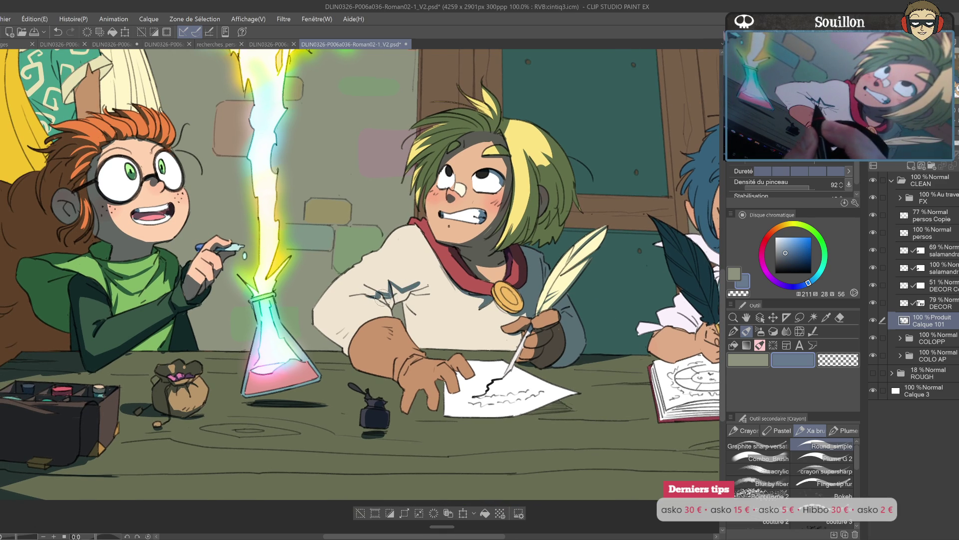
{"action": "left_click_drag", "start_coordinate": [400, 296], "coordinate": [408, 289]}
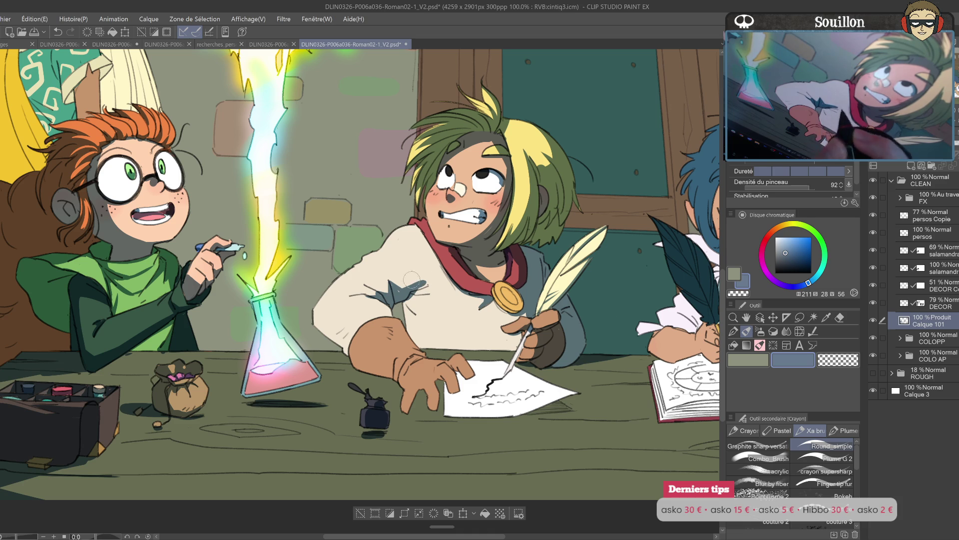
{"action": "key", "text": "ctrl+z"}
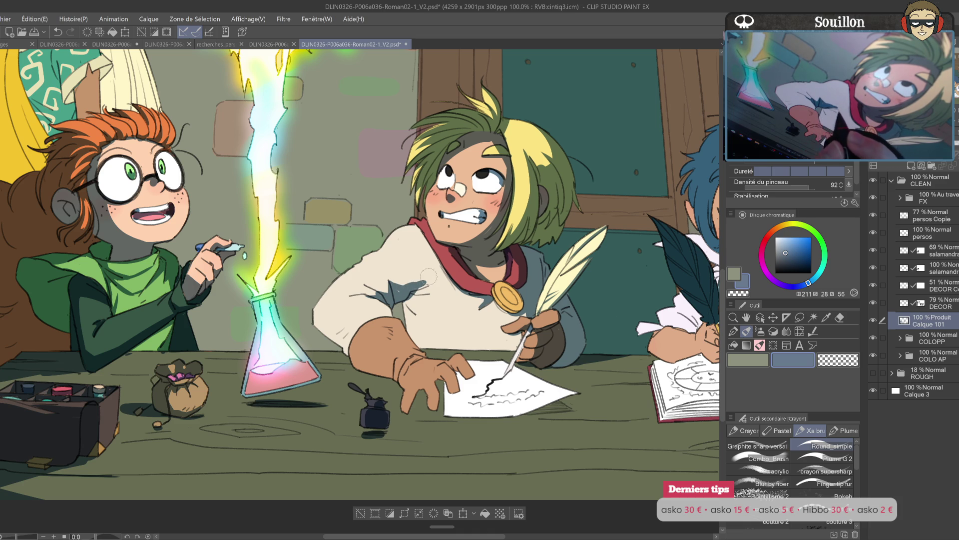
{"action": "left_click_drag", "start_coordinate": [419, 279], "coordinate": [409, 320]}
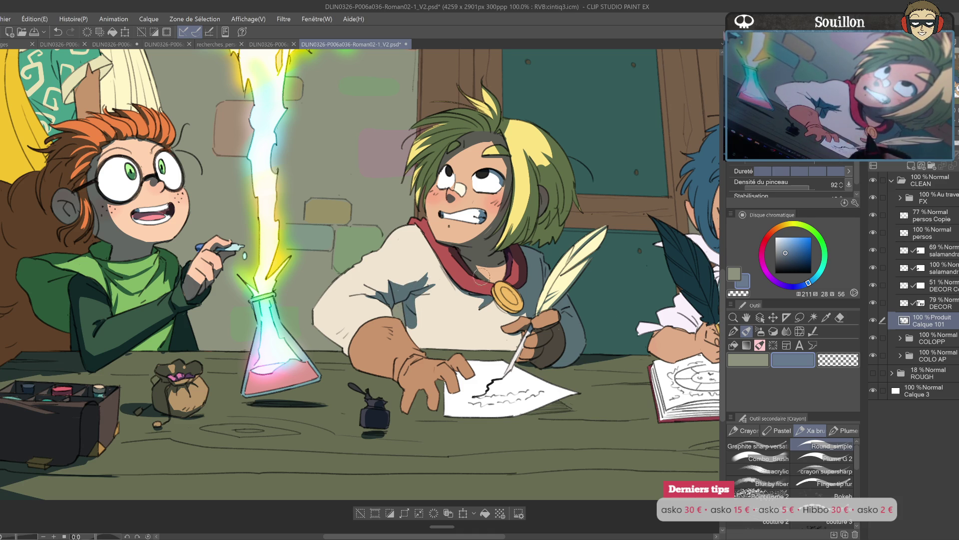
- Check the shirt shading in the mirrored view and reframe the illustration
{"action": "key", "text": "h"}
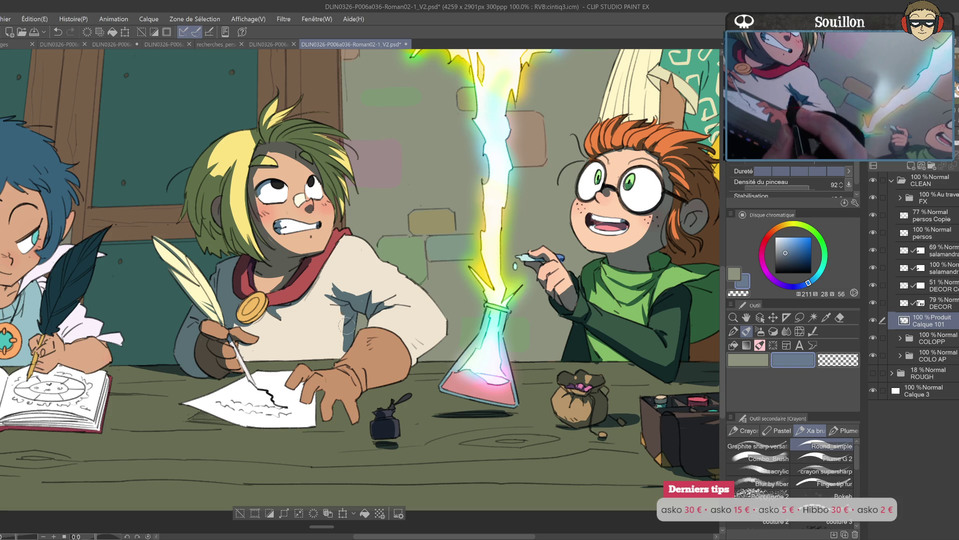
{"action": "key", "text": "e"}
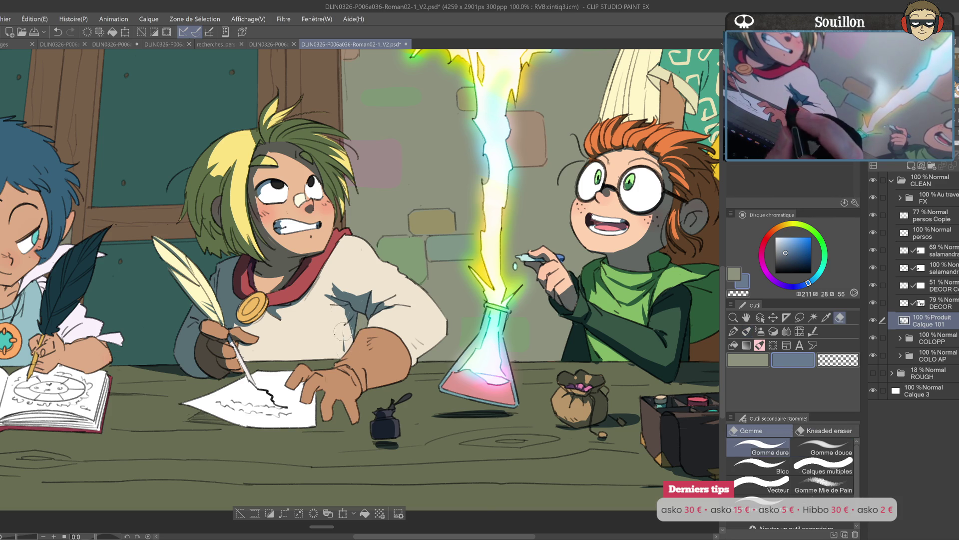
{"action": "key", "text": "h"}
{"action": "key", "text": "b"}
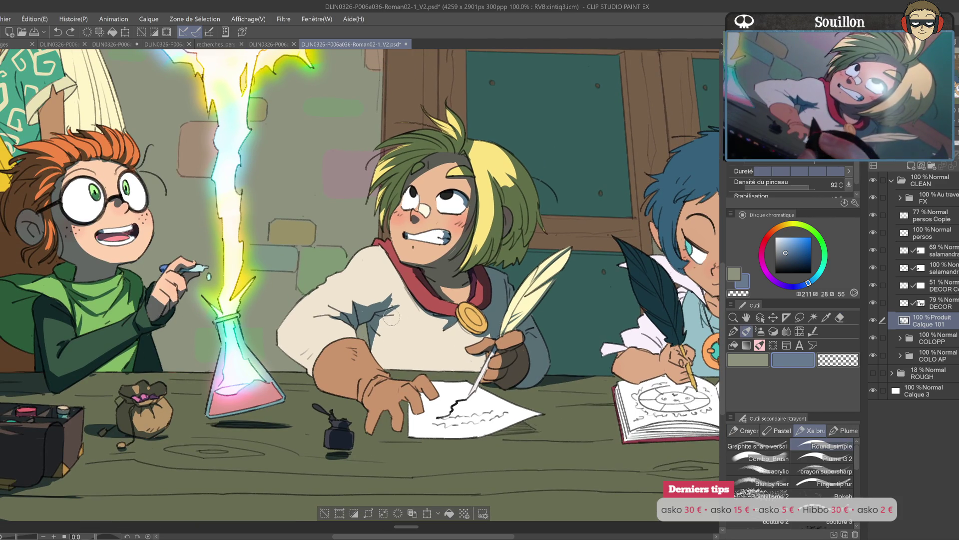
{"action": "left_click_drag", "start_coordinate": [512, 331], "coordinate": [518, 336]}
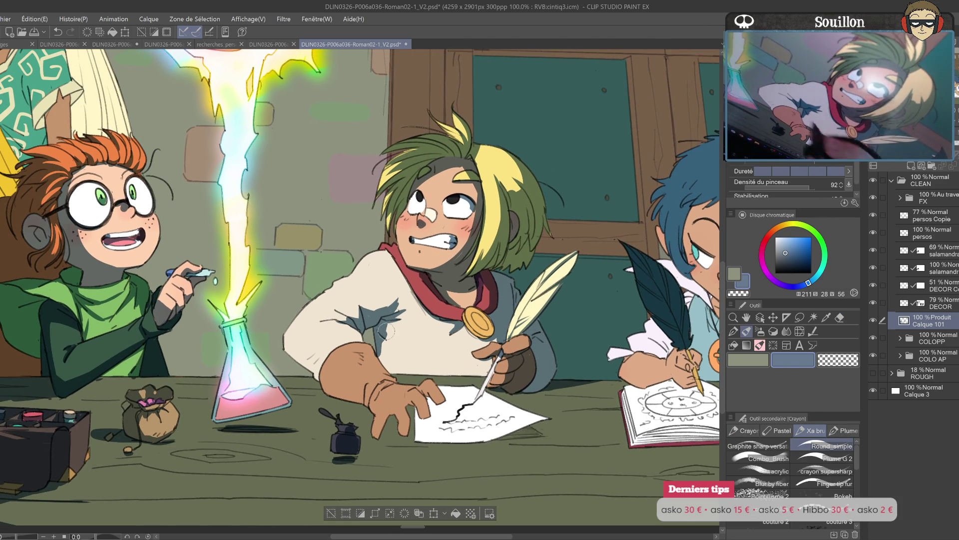
{"action": "key", "text": "e"}
{"action": "left_click_drag", "start_coordinate": [386, 355], "coordinate": [441, 330]}
{"action": "key", "text": "p"}
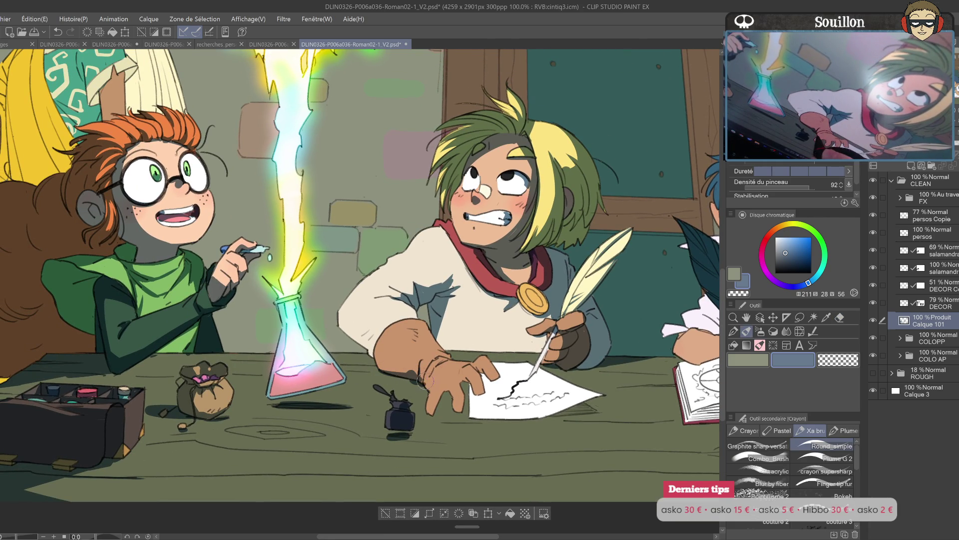
- Shade the boy's knuckles and shirt near his arm, and cast the hand's shadow on the paper
{"action": "key", "text": "ctrl+z"}
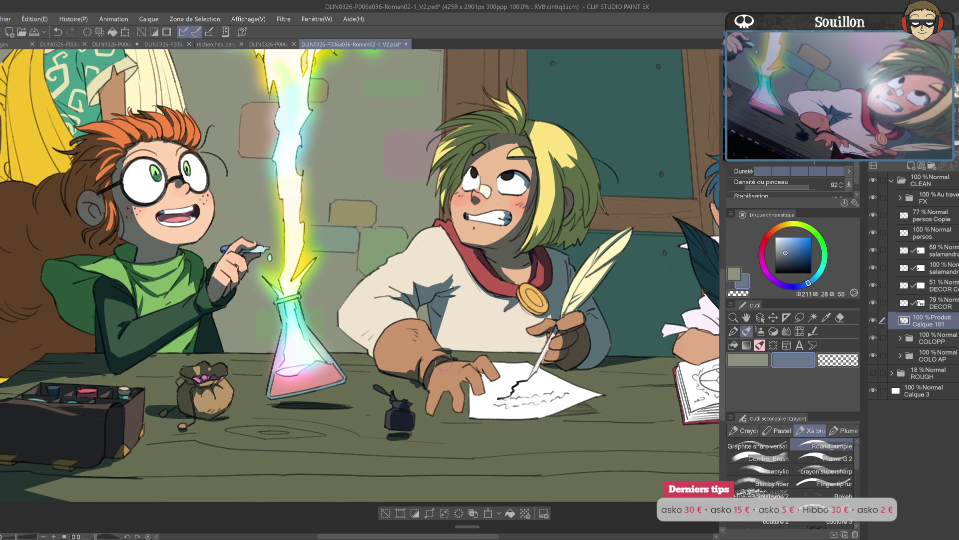
{"action": "left_click_drag", "start_coordinate": [480, 389], "coordinate": [456, 354]}
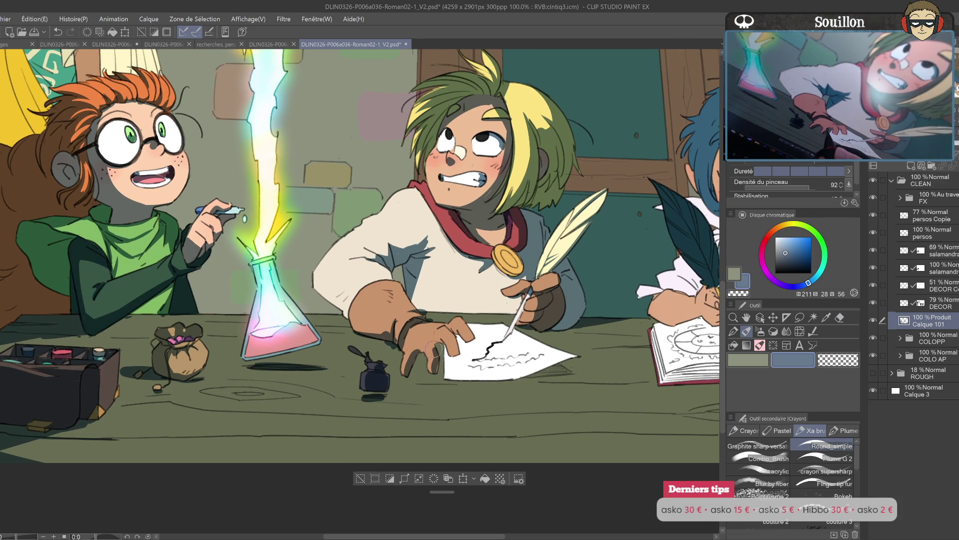
{"action": "scroll", "coordinate": [453, 358], "scroll_direction": "up", "scroll_amount": 1}
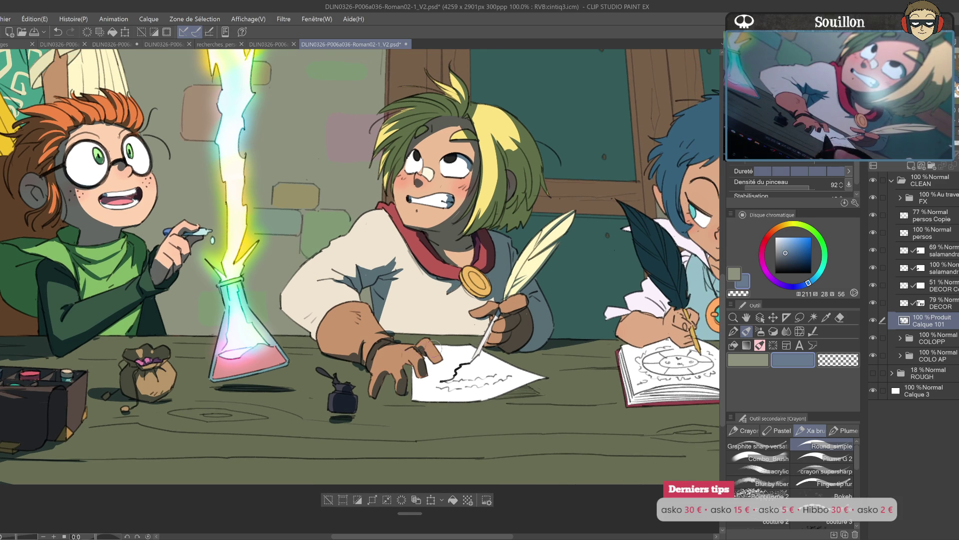
{"action": "left_click_drag", "start_coordinate": [388, 346], "coordinate": [418, 340]}
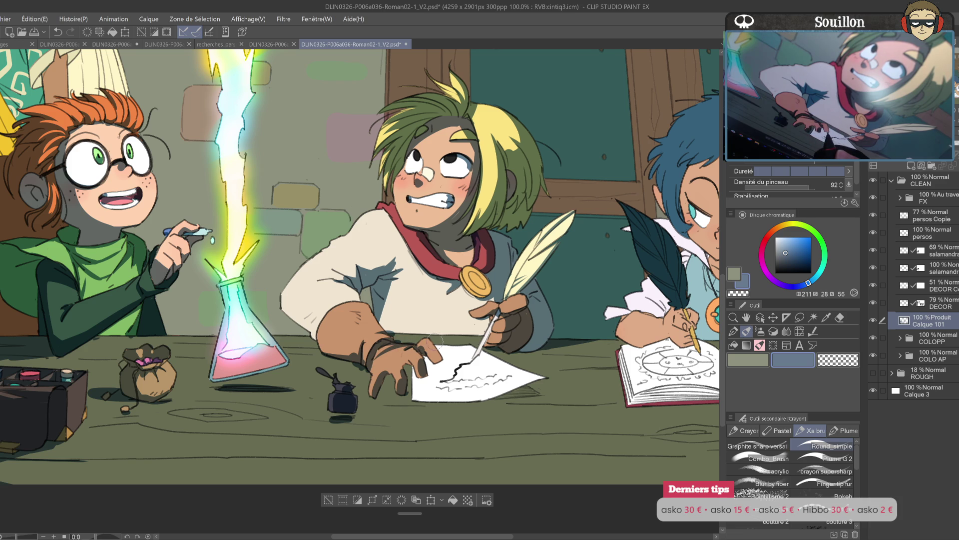
{"action": "key", "text": "h"}
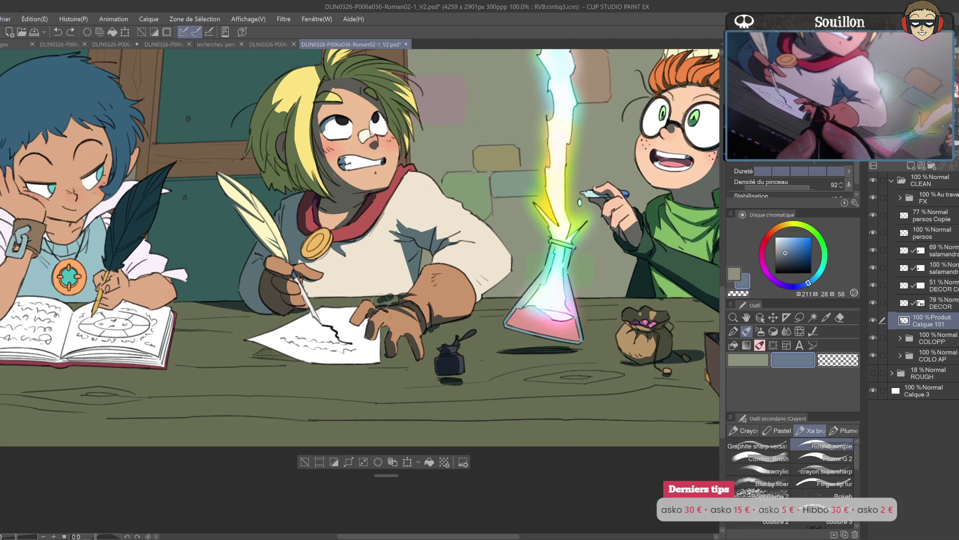
{"action": "mouse_move", "coordinate": [413, 225]}
{"action": "left_mouse_down"}
{"action": "mouse_move", "coordinate": [397, 292]}
{"action": "mouse_move", "coordinate": [412, 281]}
{"action": "left_mouse_up"}
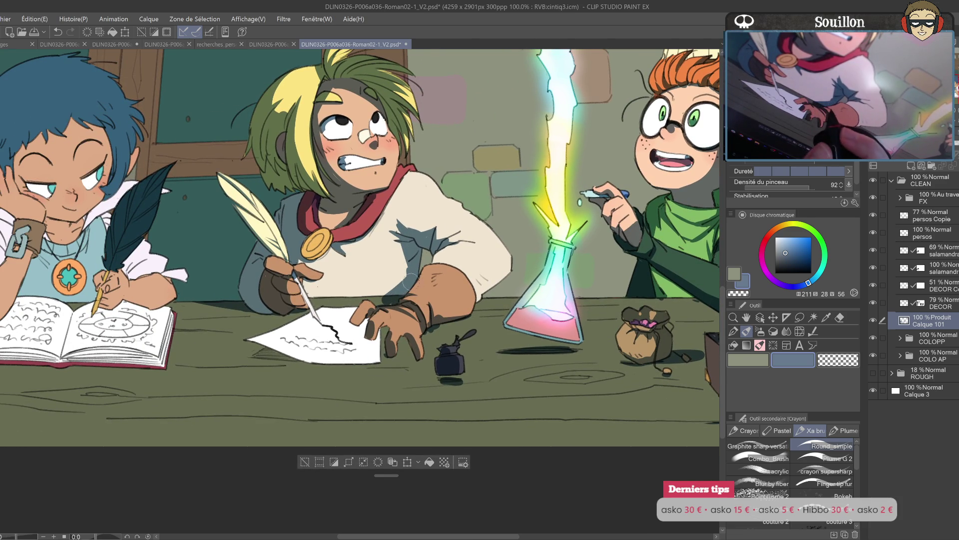
{"action": "mouse_move", "coordinate": [360, 333]}
{"action": "left_mouse_down"}
{"action": "mouse_move", "coordinate": [352, 344]}
{"action": "mouse_move", "coordinate": [359, 331]}
{"action": "mouse_move", "coordinate": [375, 358]}
{"action": "mouse_move", "coordinate": [374, 342]}
{"action": "mouse_move", "coordinate": [379, 369]}
{"action": "mouse_move", "coordinate": [403, 343]}
{"action": "left_mouse_up"}
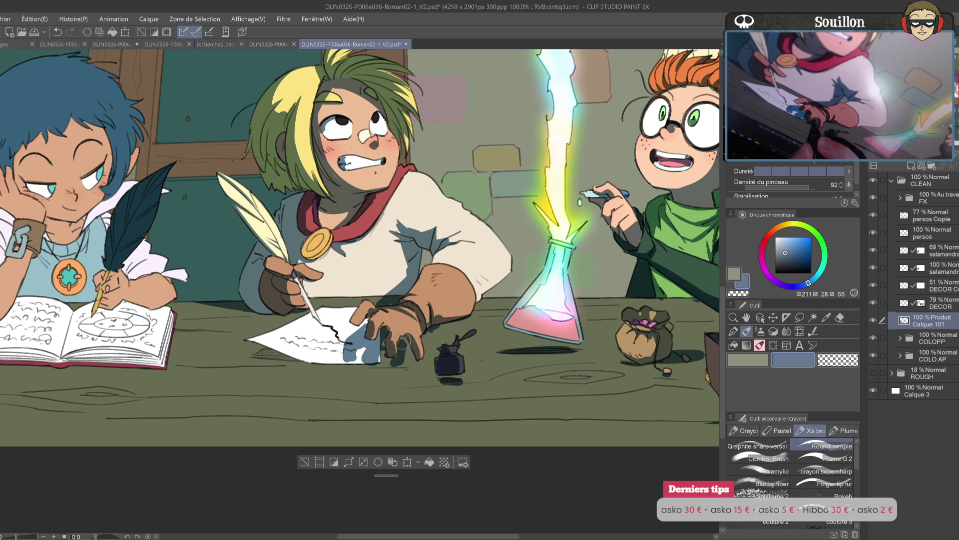
- Erase part of the hand's shadow on the paper and add a grey-blue pencil stroke beside it
{"action": "key", "text": "h"}
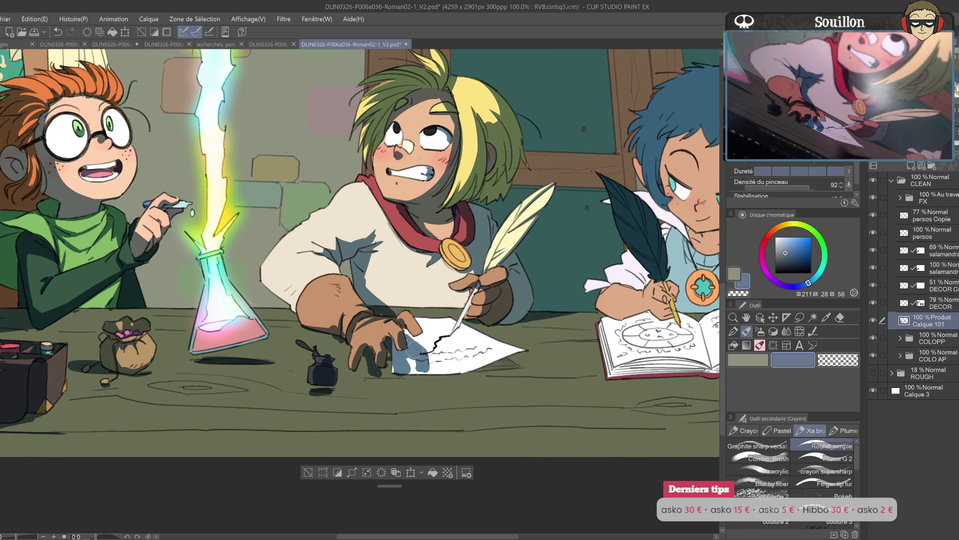
{"action": "key", "text": "e"}
{"action": "left_click_drag", "start_coordinate": [370, 367], "coordinate": [388, 384]}
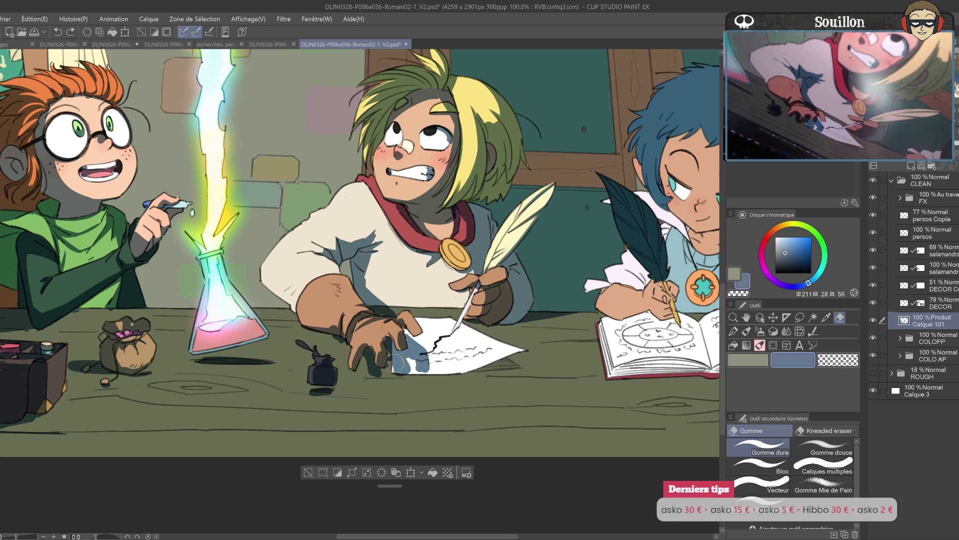
{"action": "key", "text": "h"}
{"action": "key", "text": "p"}
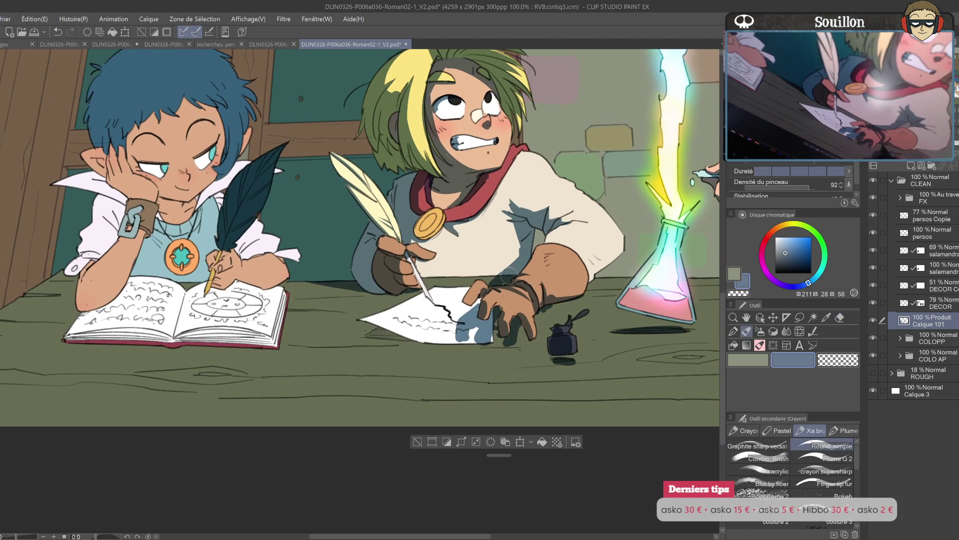
{"action": "left_click_drag", "start_coordinate": [442, 319], "coordinate": [464, 314]}
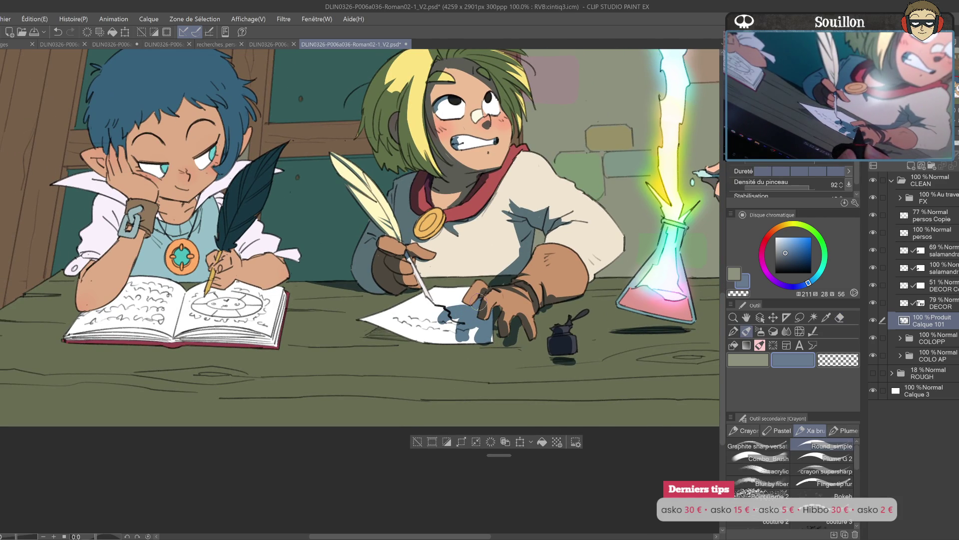
- Mirror the canvas to check the shadow, undoing the last two strokes
{"action": "left_click_drag", "start_coordinate": [523, 310], "coordinate": [507, 319]}
{"action": "key", "text": "e"}
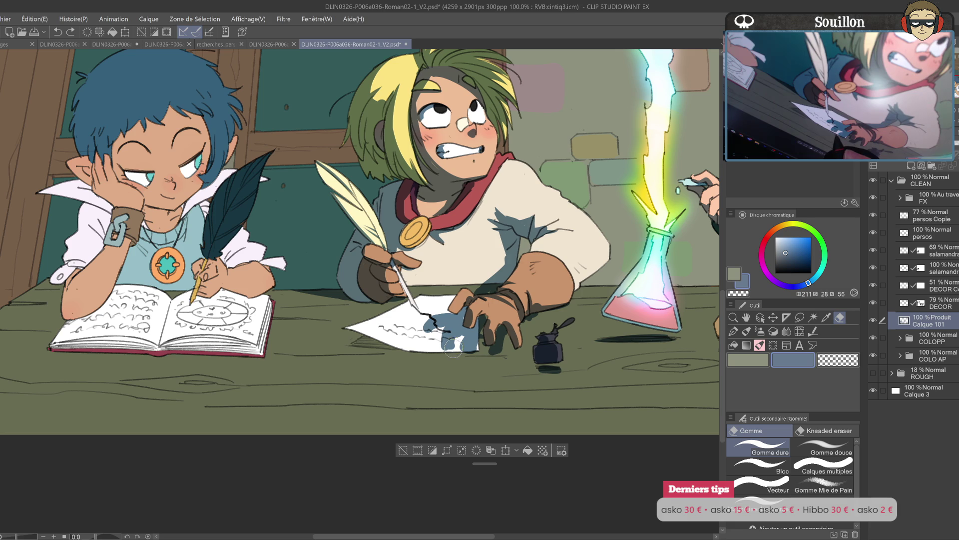
{"action": "key", "text": "p"}
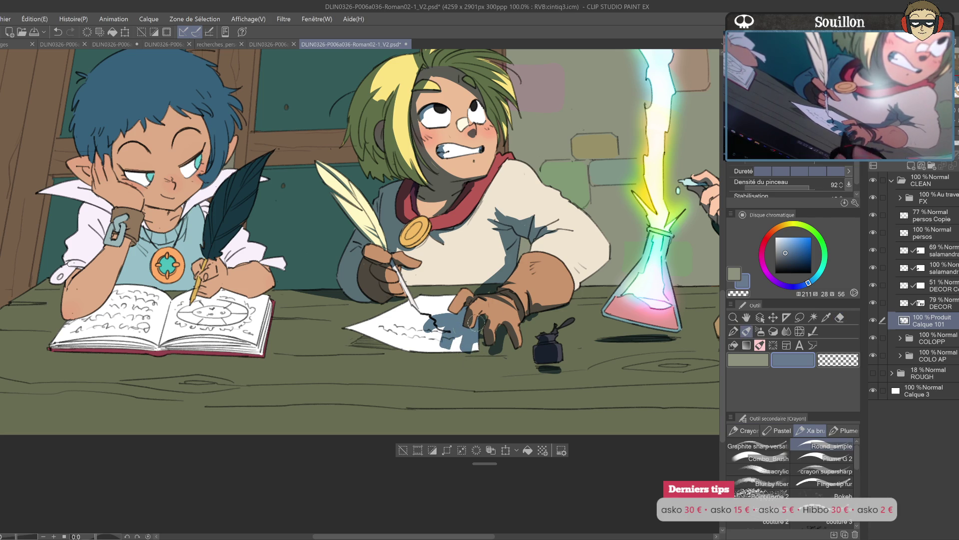
{"action": "key", "text": "h"}
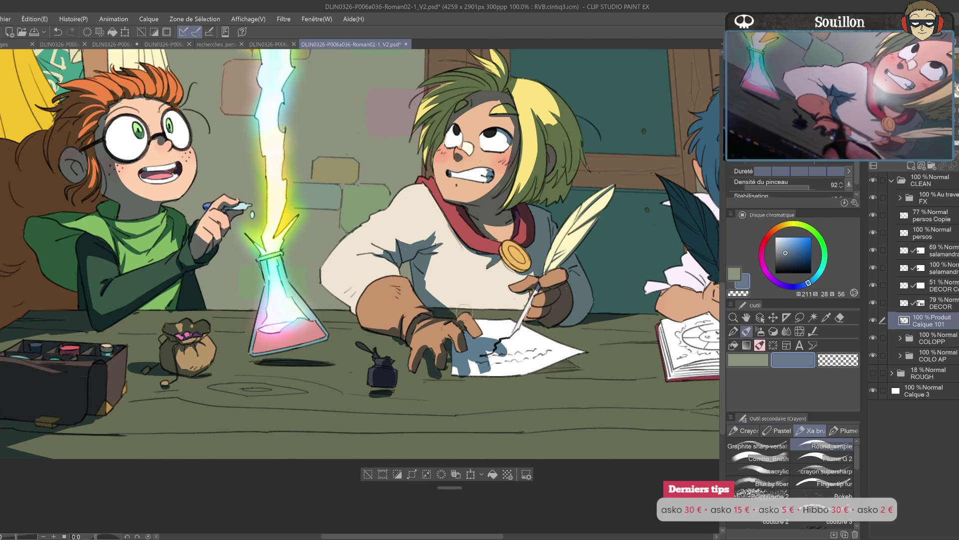
{"action": "key", "text": "ctrl+z"}
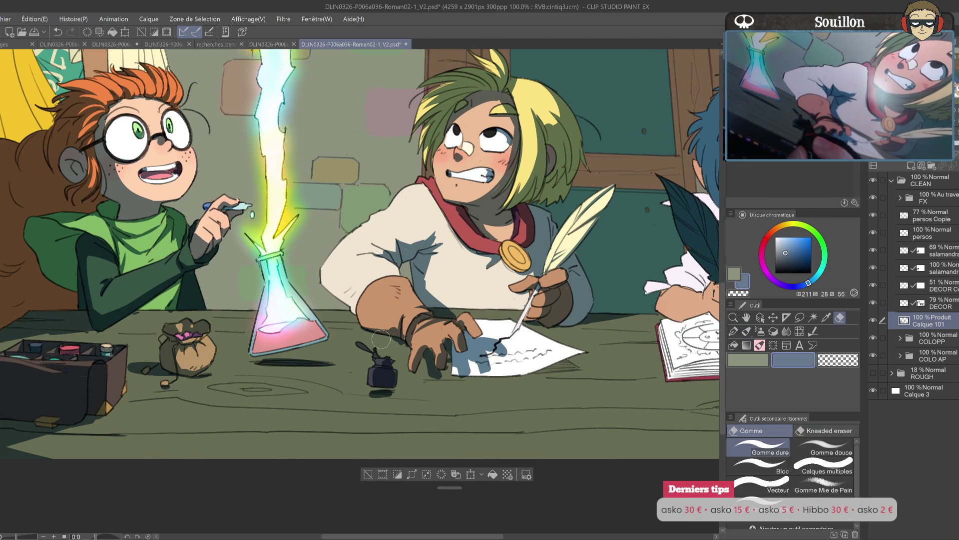
{"action": "key", "text": "h"}
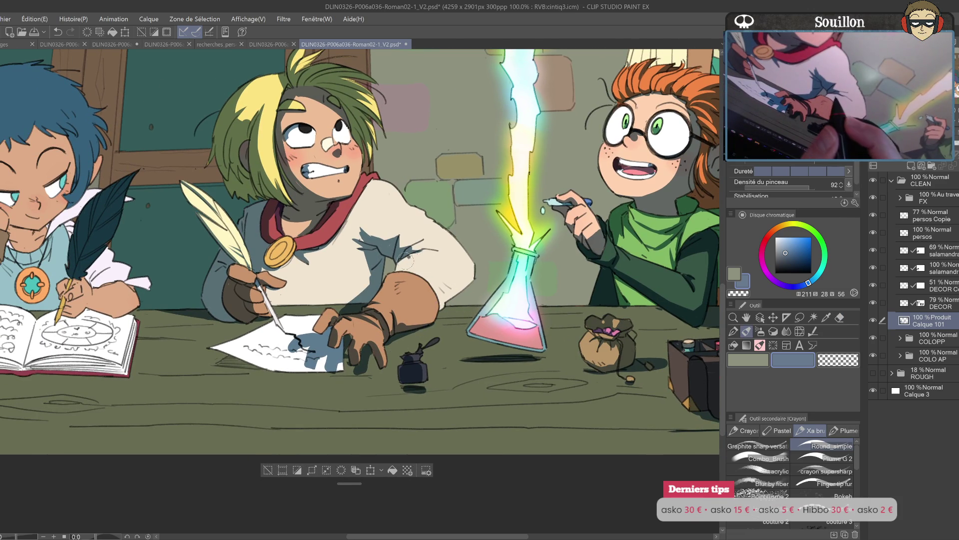
{"action": "key", "text": "ctrl+z"}
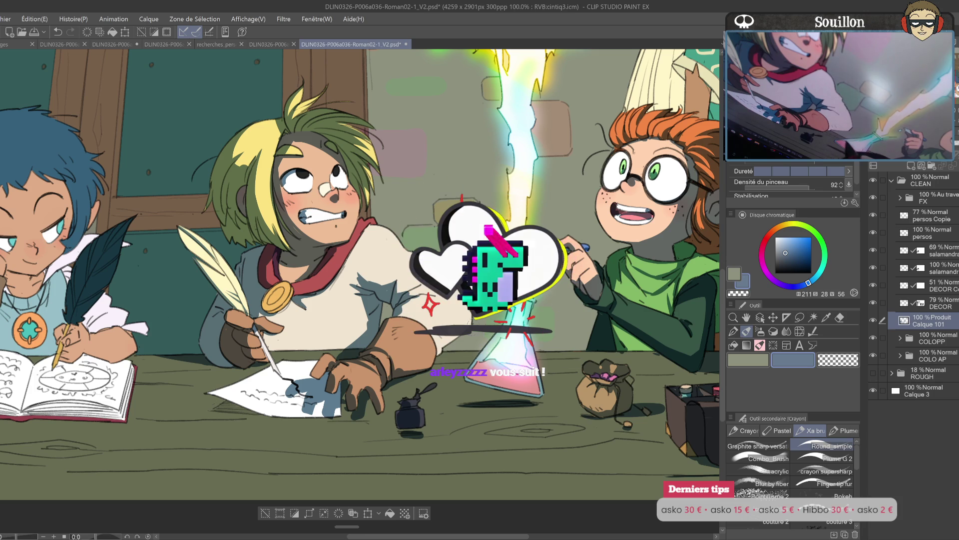
- Undo three recent shadow strokes and redo one while repositioning the view
{"action": "scroll", "coordinate": [386, 341], "scroll_direction": "up", "scroll_amount": 1}
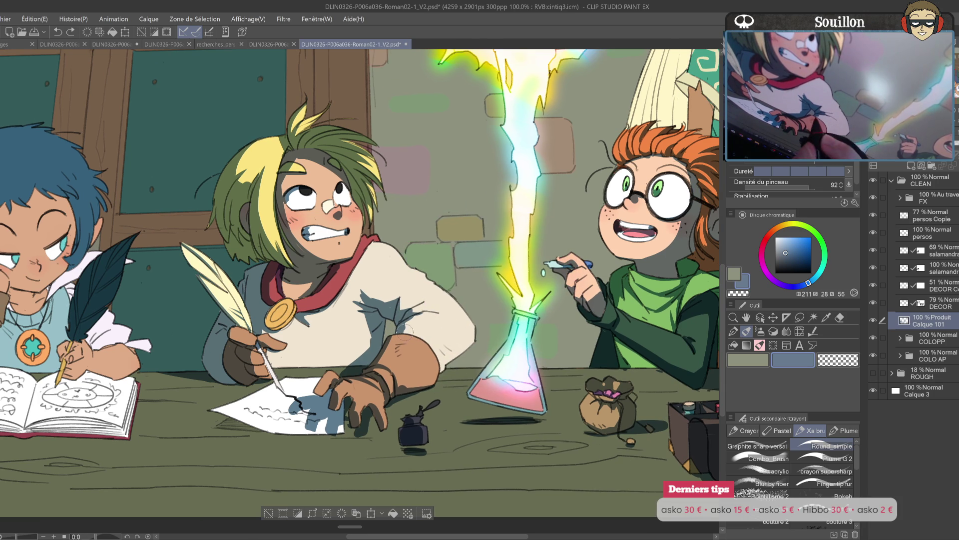
{"action": "key", "text": "h"}
{"action": "key", "text": "ctrl+z"}
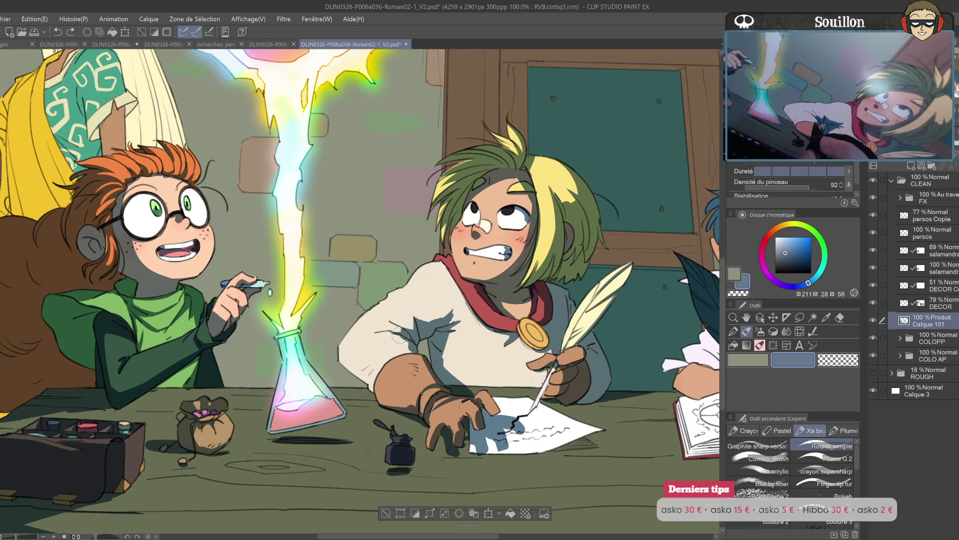
{"action": "key", "text": "ctrl+z"}
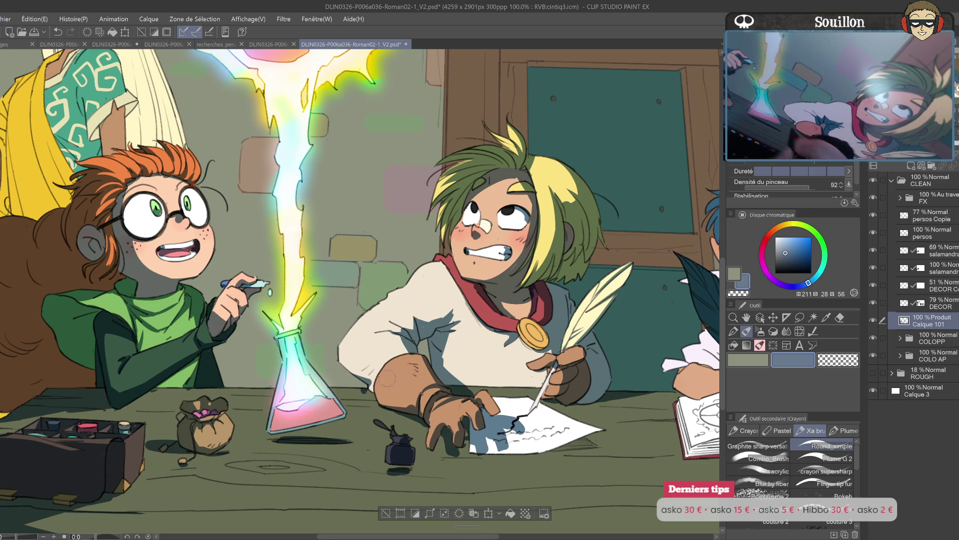
{"action": "left_click_drag", "start_coordinate": [581, 396], "coordinate": [540, 332]}
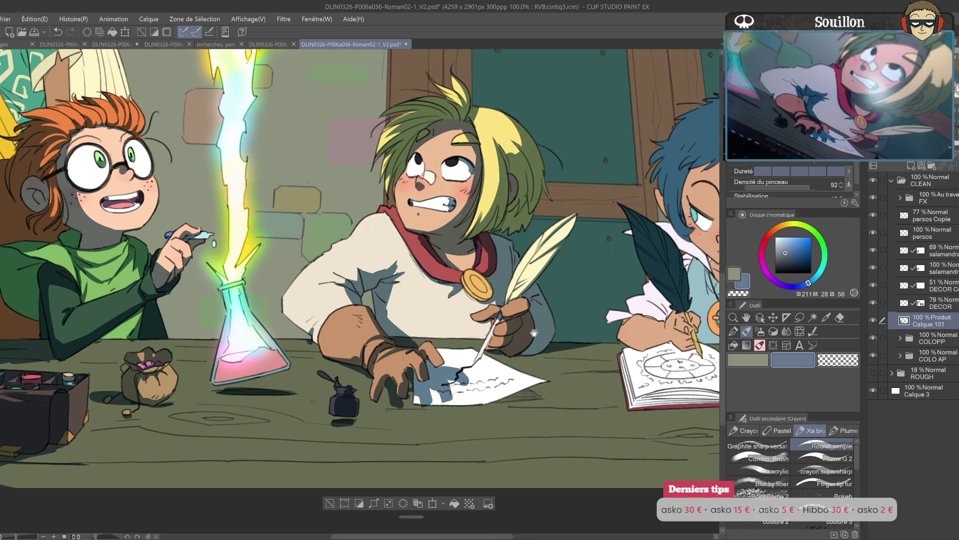
{"action": "key", "text": "ctrl+z"}
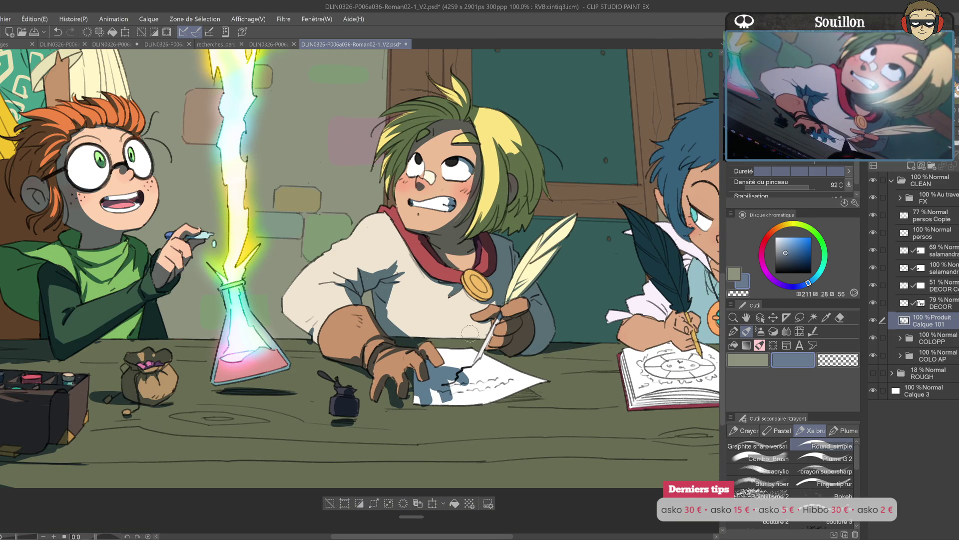
{"action": "left_click_drag", "start_coordinate": [421, 340], "coordinate": [393, 299]}
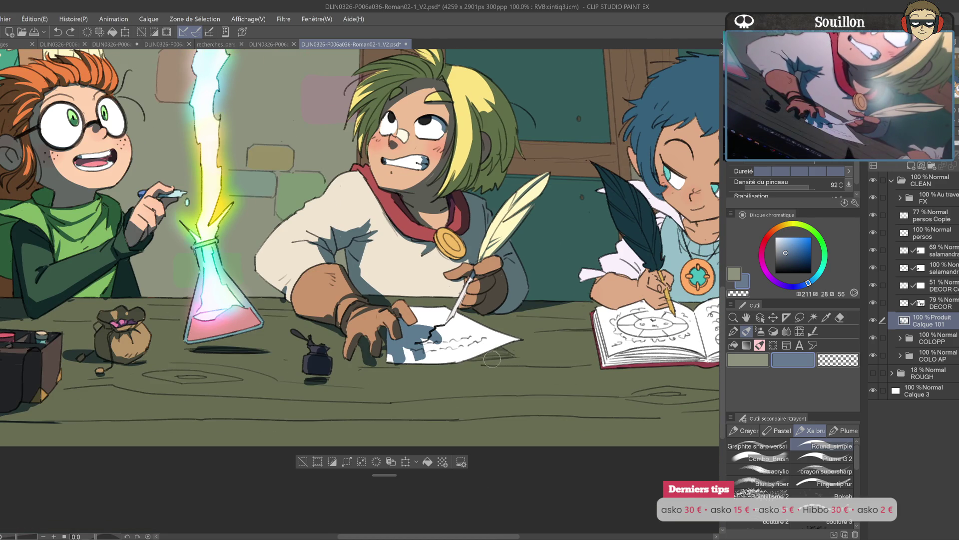
{"action": "key", "text": "ctrl+y"}
{"action": "left_click_drag", "start_coordinate": [461, 361], "coordinate": [528, 321]}
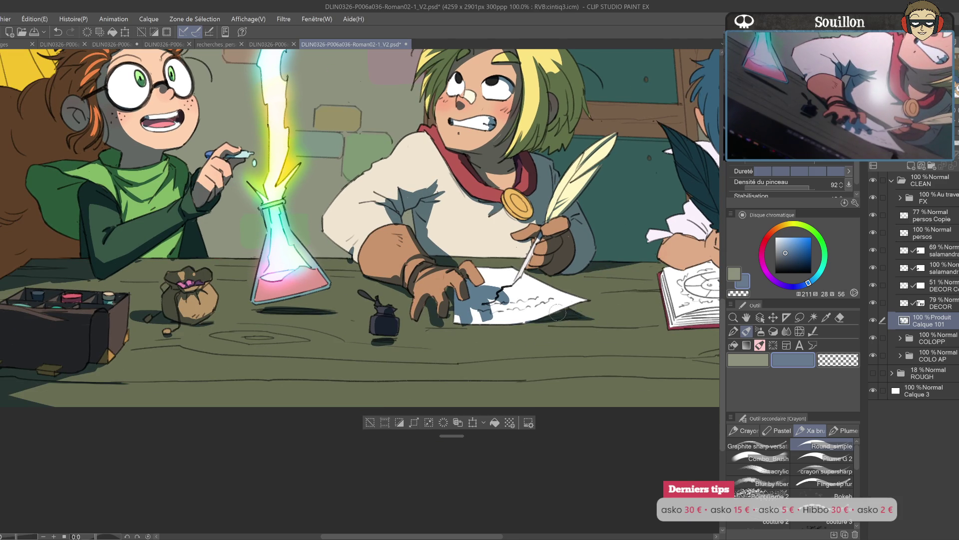
- Bring the blond boy's hand into view, alternating between eraser and brush
{"action": "key", "text": "e"}
{"action": "mouse_move", "coordinate": [610, 324]}
{"action": "left_mouse_down"}
{"action": "mouse_move", "coordinate": [578, 326]}
{"action": "mouse_move", "coordinate": [612, 323]}
{"action": "left_mouse_up"}
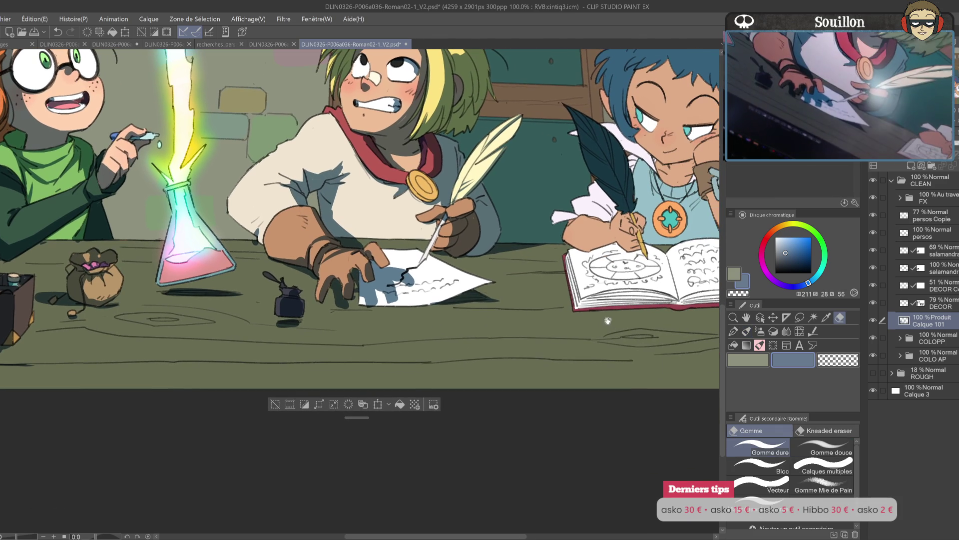
{"action": "key", "text": "b"}
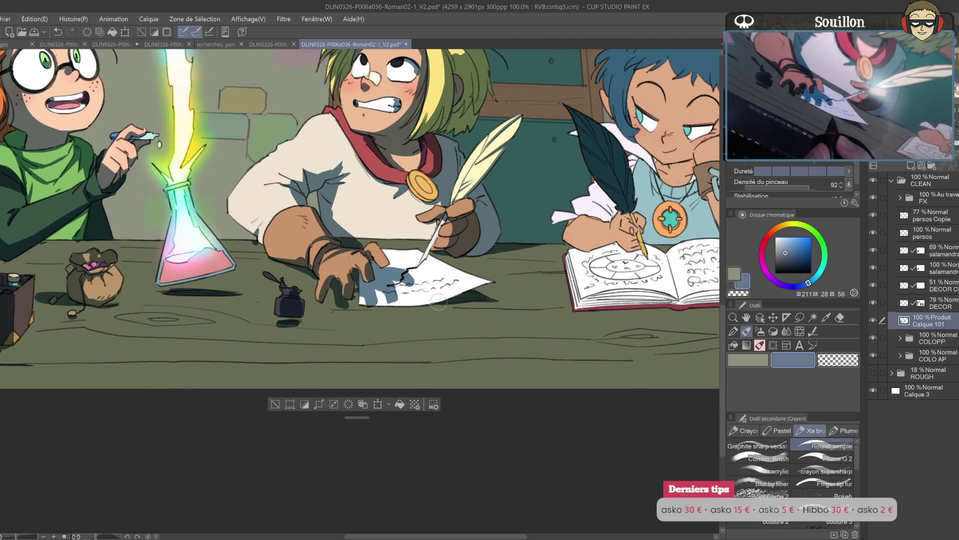
{"action": "left_click_drag", "start_coordinate": [540, 312], "coordinate": [598, 325]}
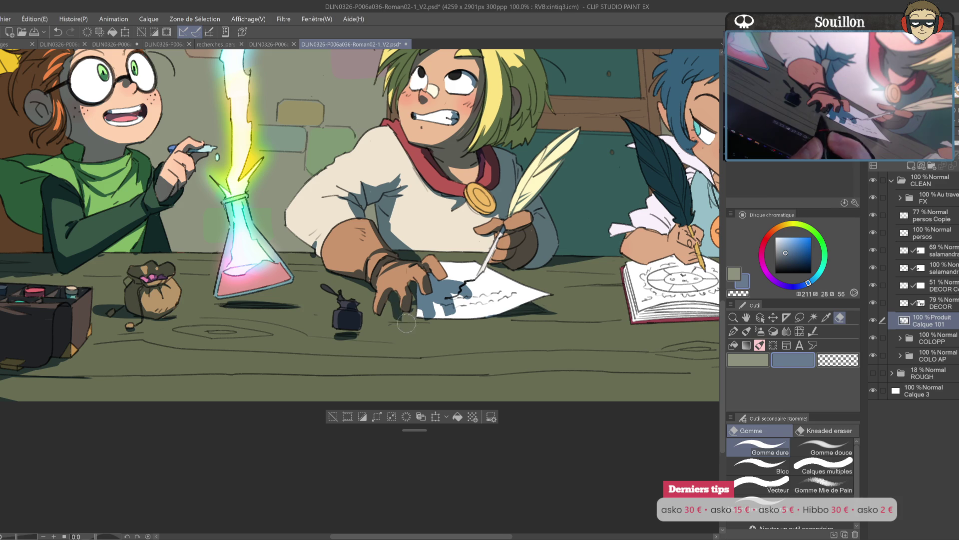
{"action": "left_click_drag", "start_coordinate": [434, 328], "coordinate": [438, 323]}
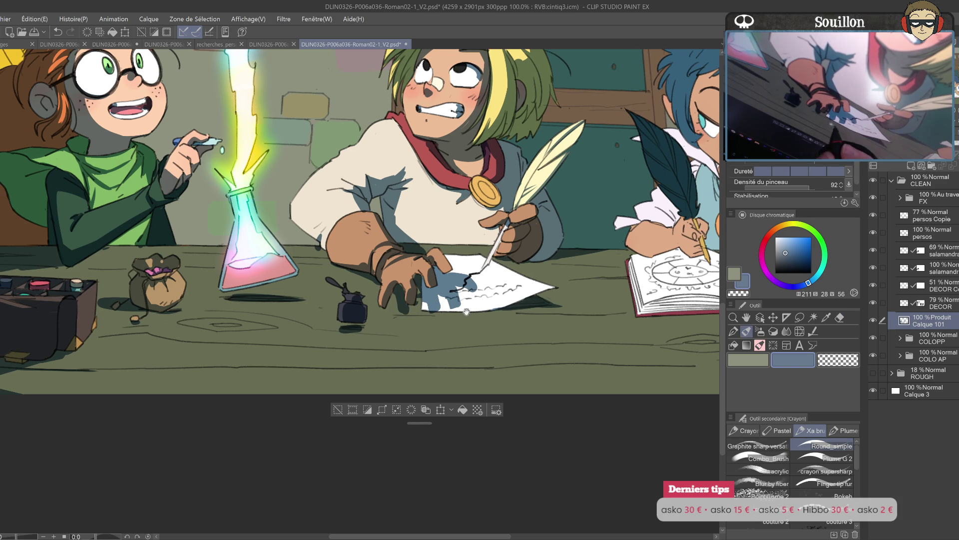
{"action": "key", "text": "e"}
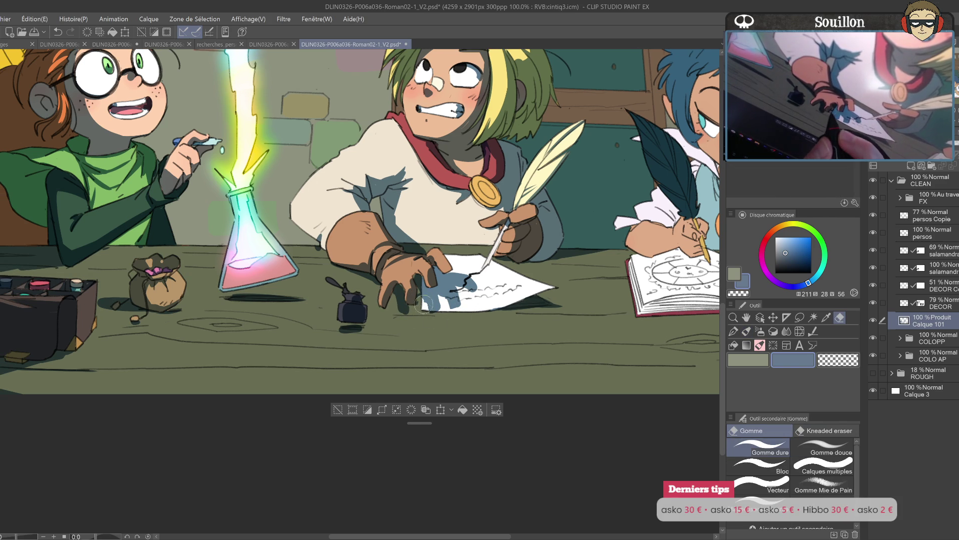
{"action": "key", "text": "b"}
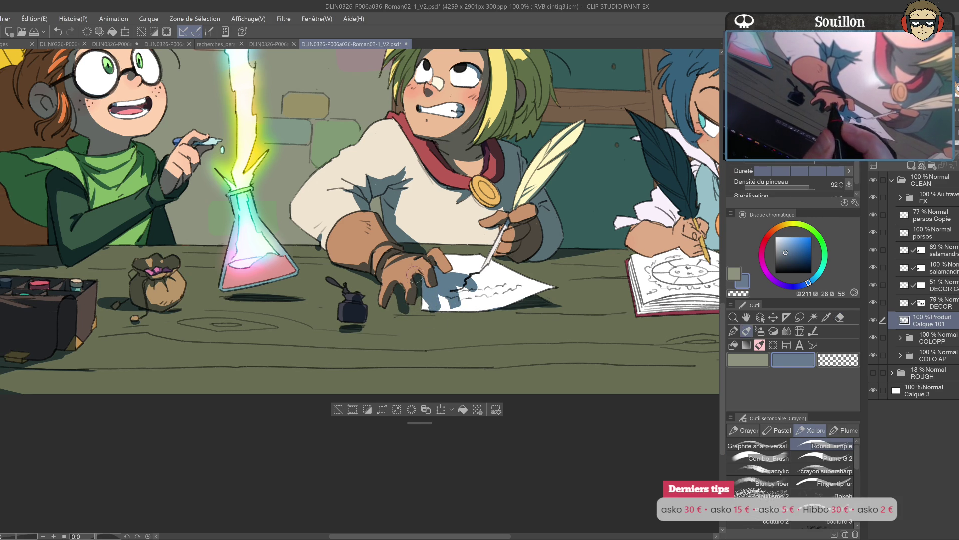
{"action": "key", "text": "e"}
{"action": "key", "text": "b"}
{"action": "key", "text": "e"}
{"action": "key", "text": "b"}
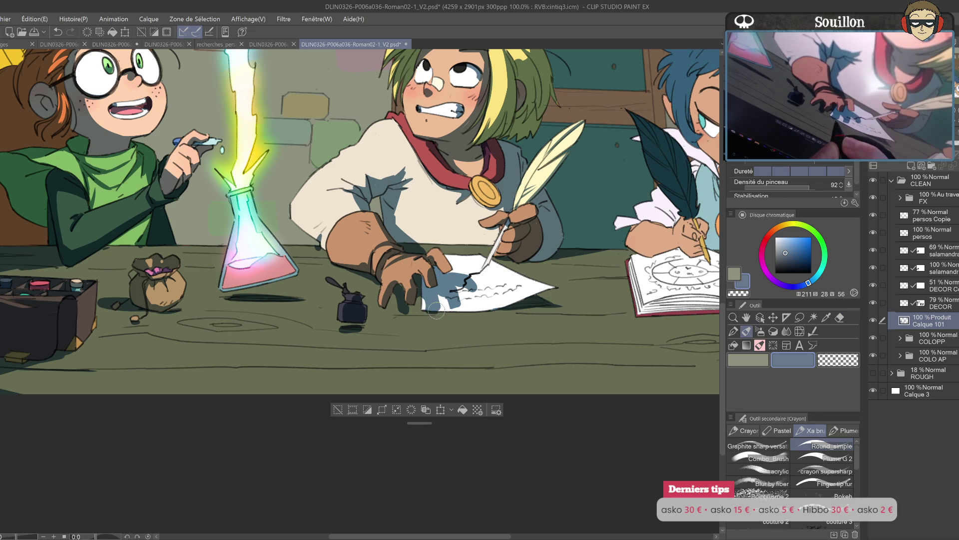
{"action": "key", "text": "e"}
- Erase the excess grey-blue shadow near the blond boy's hand, mirroring to check
{"action": "key", "text": "h"}
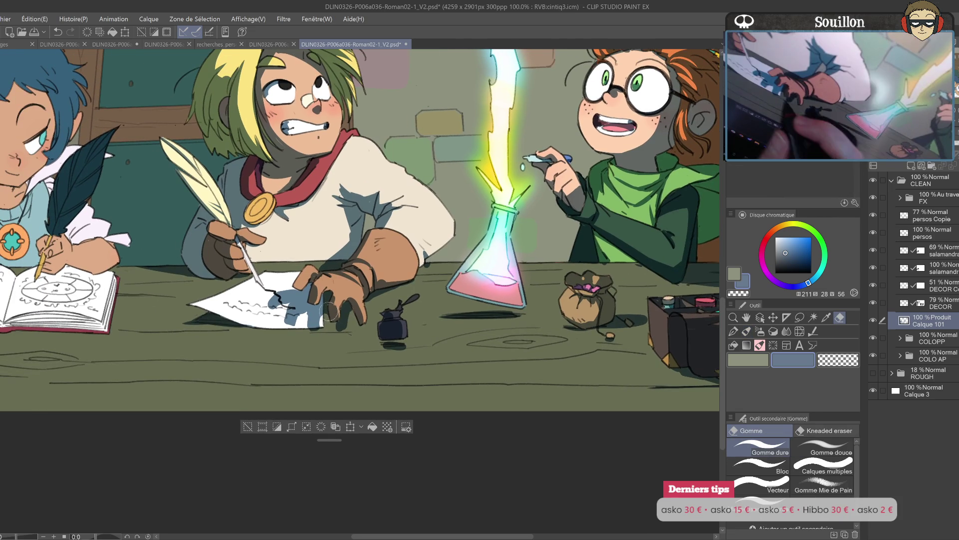
{"action": "key", "text": "b"}
{"action": "key", "text": "e"}
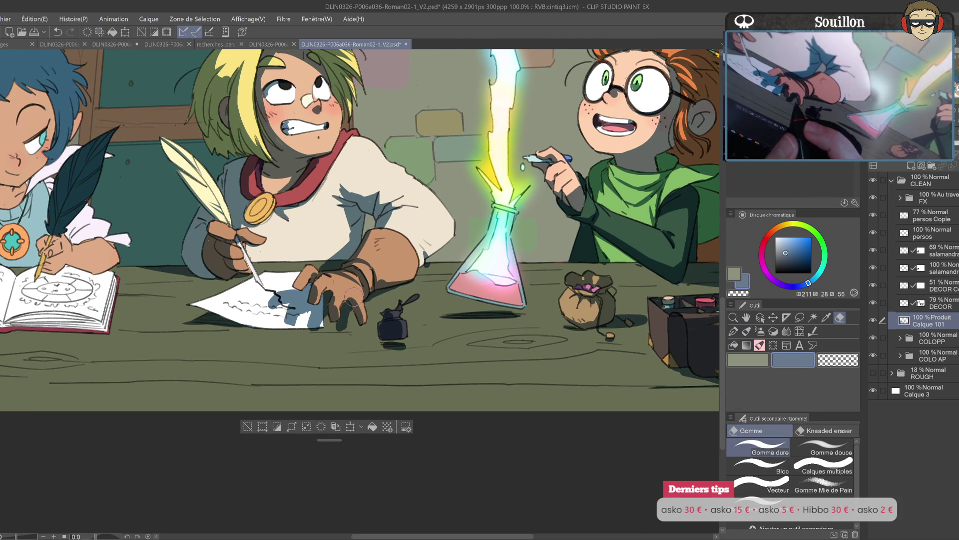
{"action": "key", "text": "b"}
{"action": "key", "text": "e"}
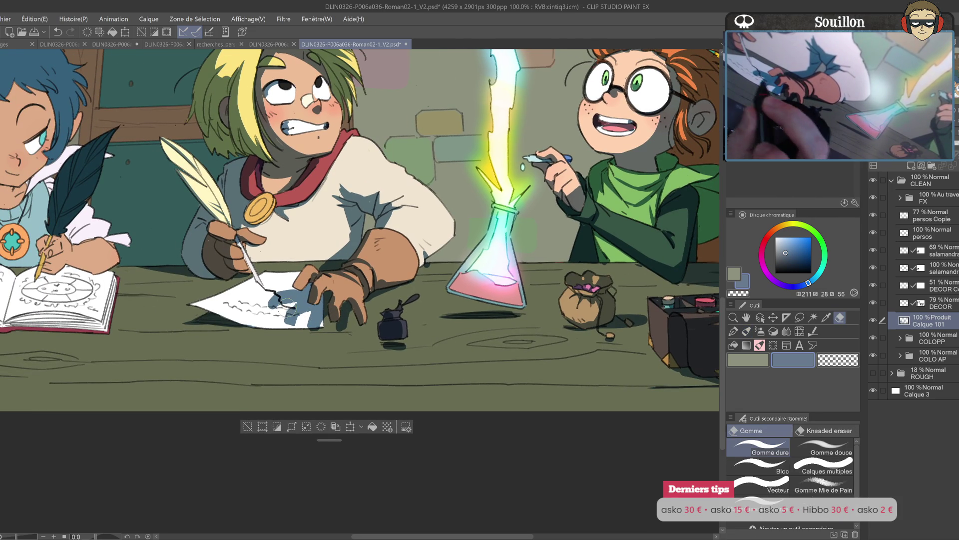
{"action": "left_click_drag", "start_coordinate": [292, 302], "coordinate": [400, 273]}
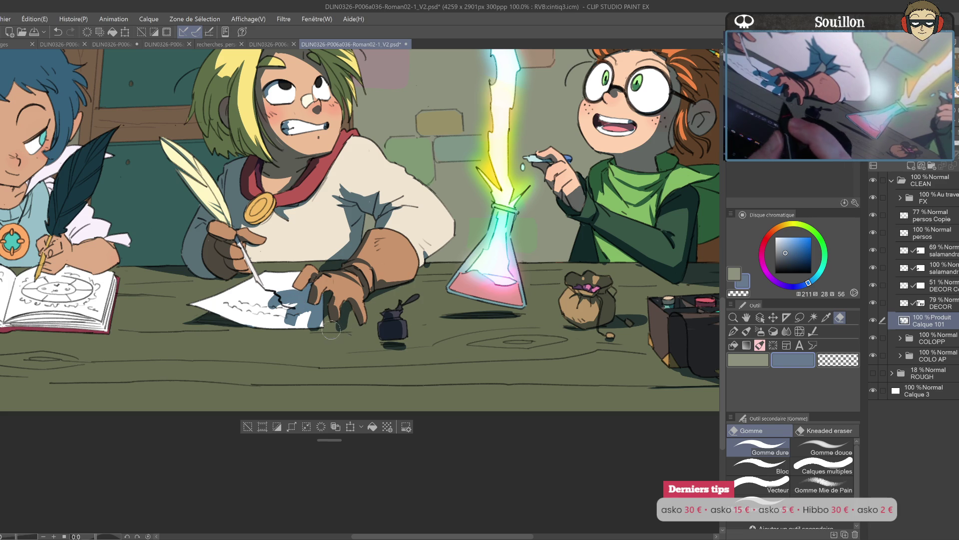
{"action": "key", "text": "b"}
{"action": "key", "text": "e"}
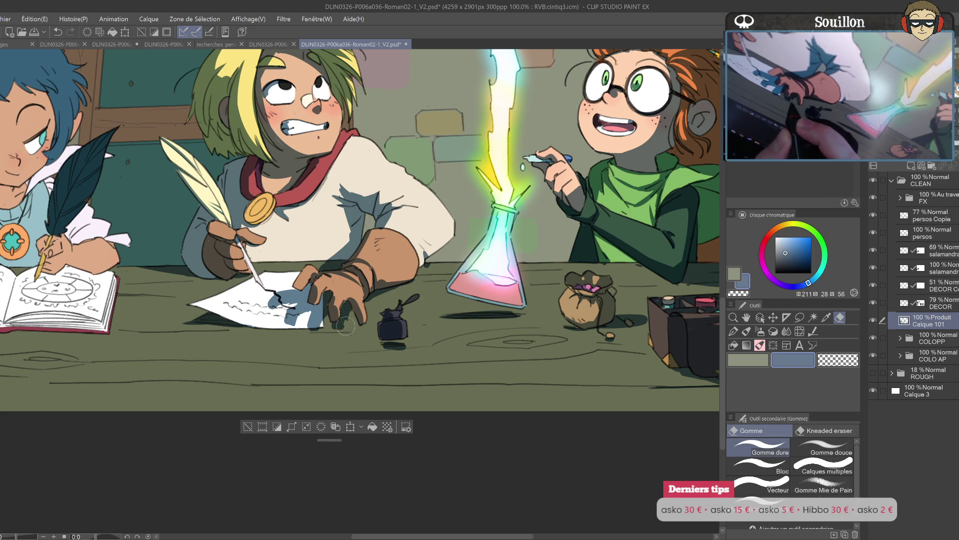
{"action": "key", "text": "b"}
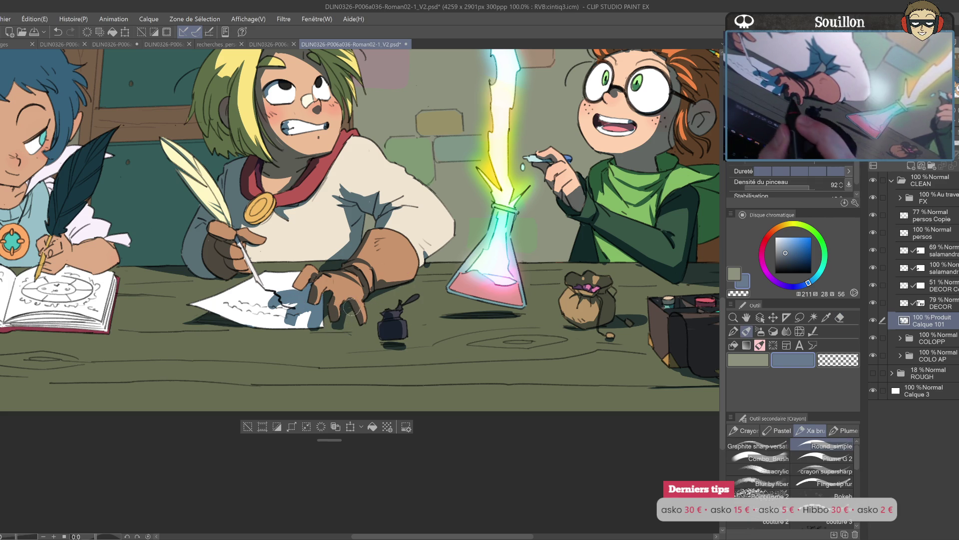
{"action": "key", "text": "e"}
{"action": "key", "text": "b"}
{"action": "key", "text": "e"}
{"action": "key", "text": "h"}
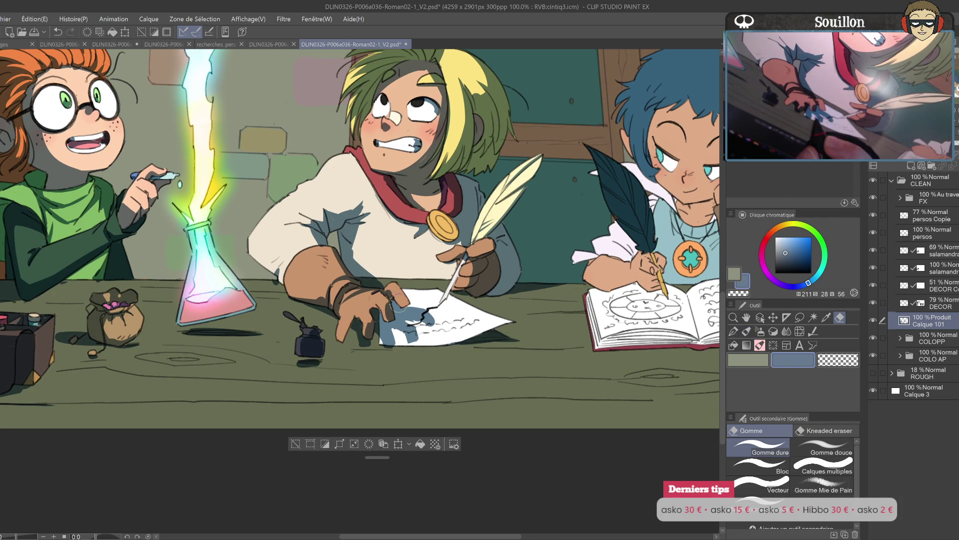
- Paint a grey-blue shadow stroke along the blond boy's arm, then undo it
{"action": "key", "text": "b"}
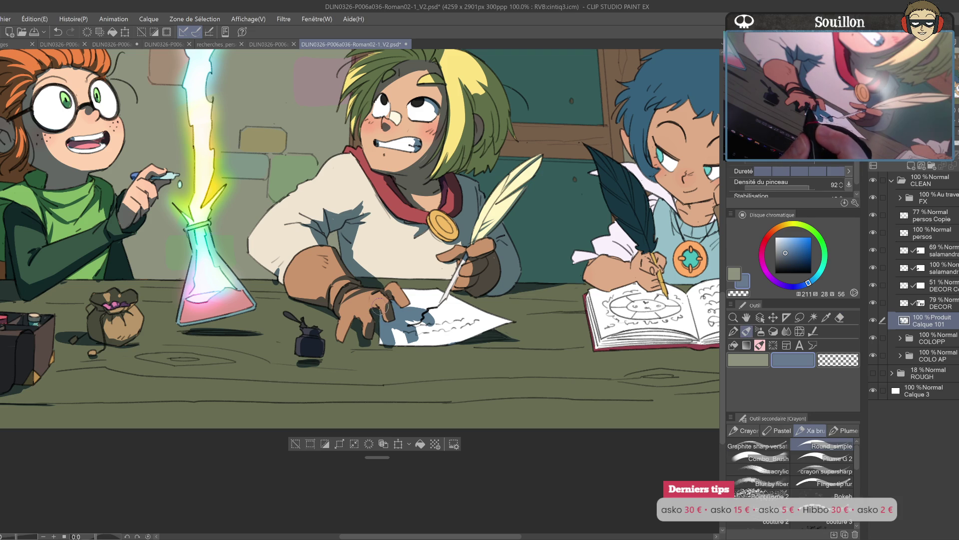
{"action": "left_click_drag", "start_coordinate": [410, 311], "coordinate": [370, 304]}
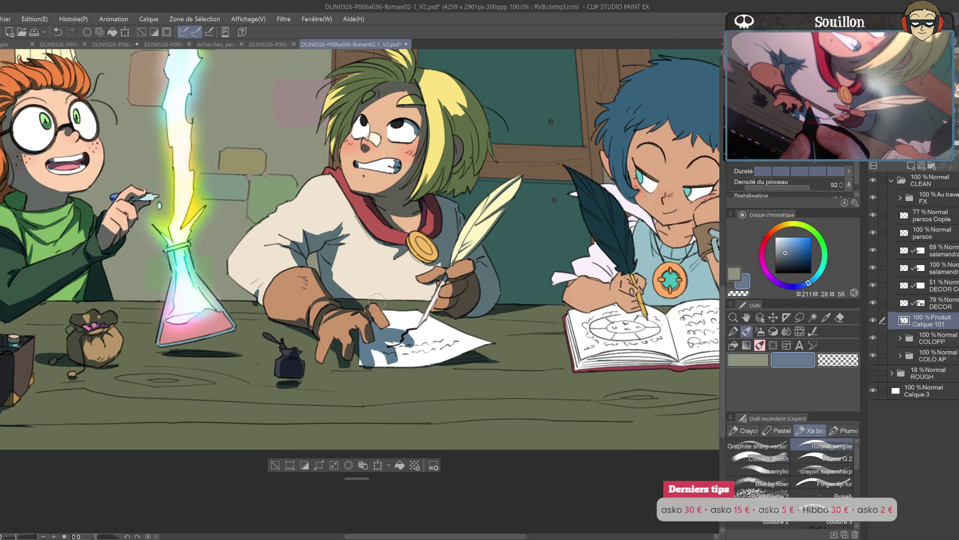
{"action": "left_click_drag", "start_coordinate": [482, 303], "coordinate": [451, 301]}
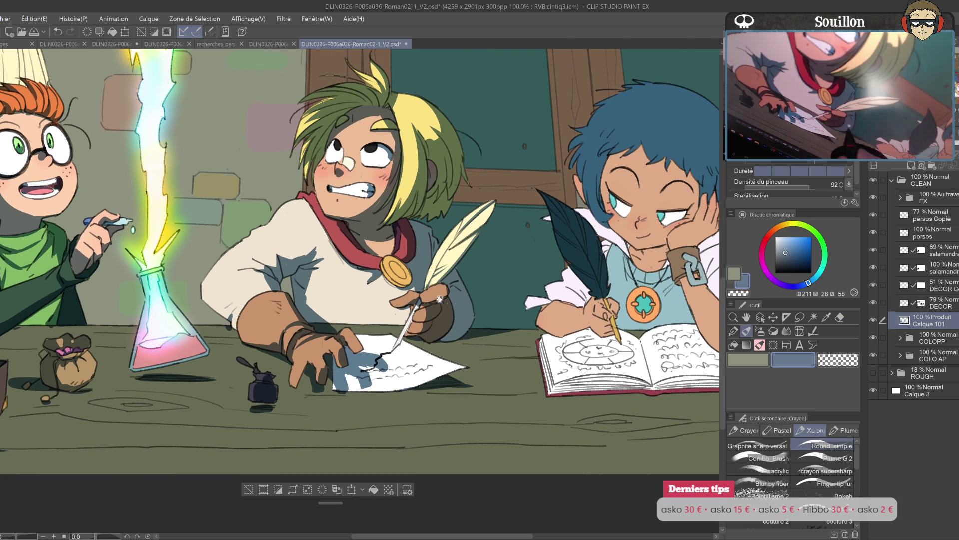
{"action": "left_click_drag", "start_coordinate": [401, 321], "coordinate": [599, 281]}
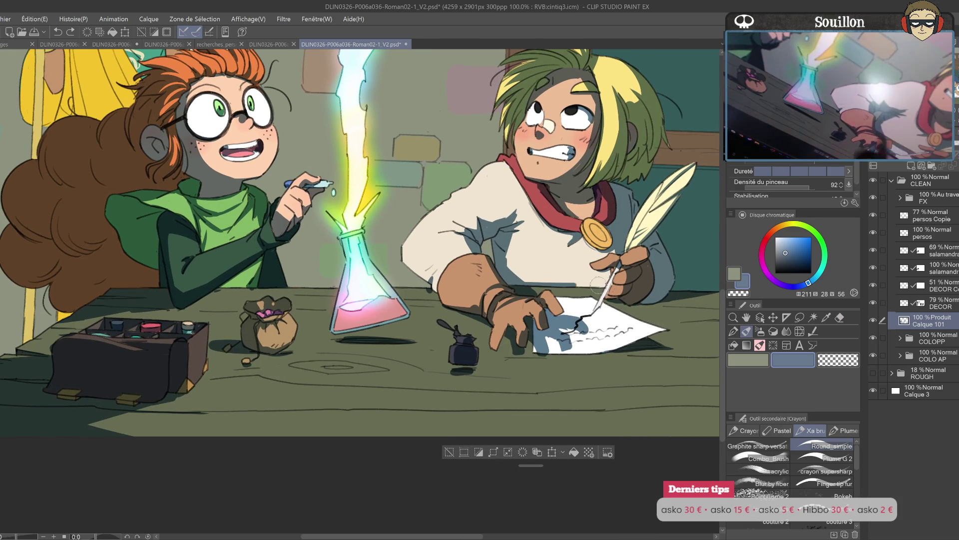
{"action": "mouse_move", "coordinate": [570, 283]}
{"action": "left_mouse_down"}
{"action": "mouse_move", "coordinate": [587, 284]}
{"action": "mouse_move", "coordinate": [440, 301]}
{"action": "left_mouse_up"}
{"action": "key", "text": "ctrl+z"}
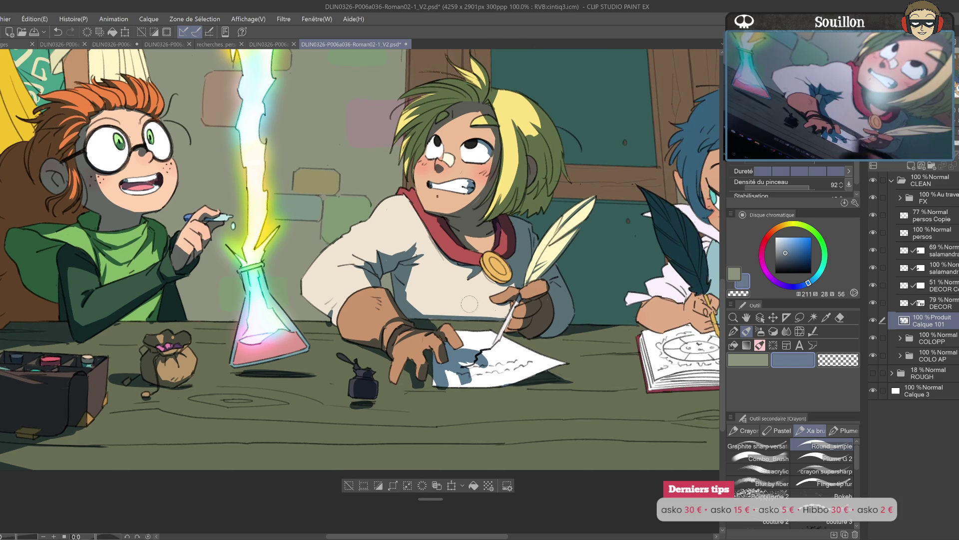
- Mirror the canvas to check the blond boy's shading, then pan to the blue-haired boy
{"action": "key", "text": "h"}
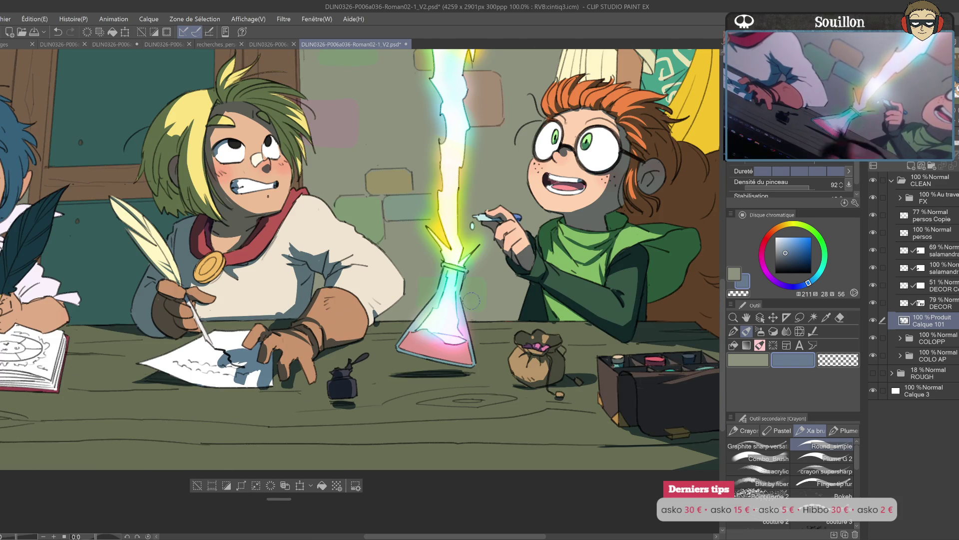
{"action": "key", "text": "h"}
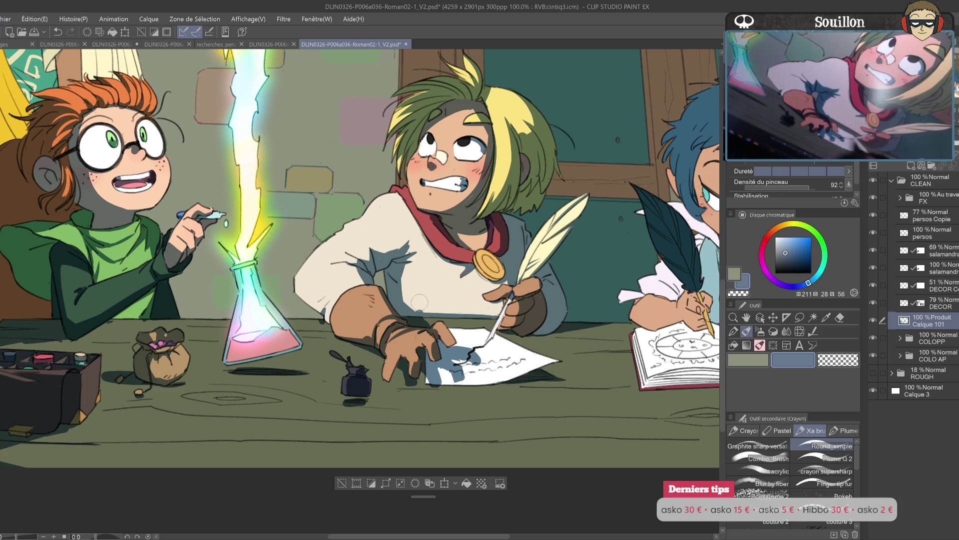
{"action": "mouse_move", "coordinate": [391, 319]}
{"action": "left_mouse_down"}
{"action": "mouse_move", "coordinate": [109, 314]}
{"action": "mouse_move", "coordinate": [85, 331]}
{"action": "left_mouse_up"}
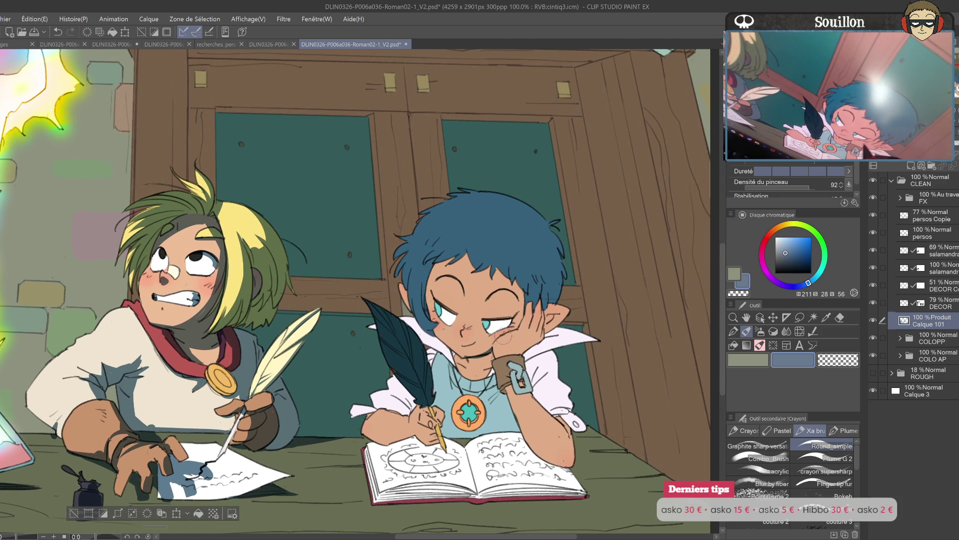
- Paint darker blue on the boy's hair and dark brown shadow on his pointed ear and cheek
{"action": "mouse_move", "coordinate": [511, 333]}
{"action": "left_mouse_down"}
{"action": "mouse_move", "coordinate": [528, 295]}
{"action": "mouse_move", "coordinate": [519, 210]}
{"action": "mouse_move", "coordinate": [539, 249]}
{"action": "mouse_move", "coordinate": [554, 214]}
{"action": "left_mouse_up"}
{"action": "mouse_move", "coordinate": [580, 339]}
{"action": "left_mouse_down"}
{"action": "mouse_move", "coordinate": [505, 327]}
{"action": "mouse_move", "coordinate": [550, 346]}
{"action": "left_mouse_up"}
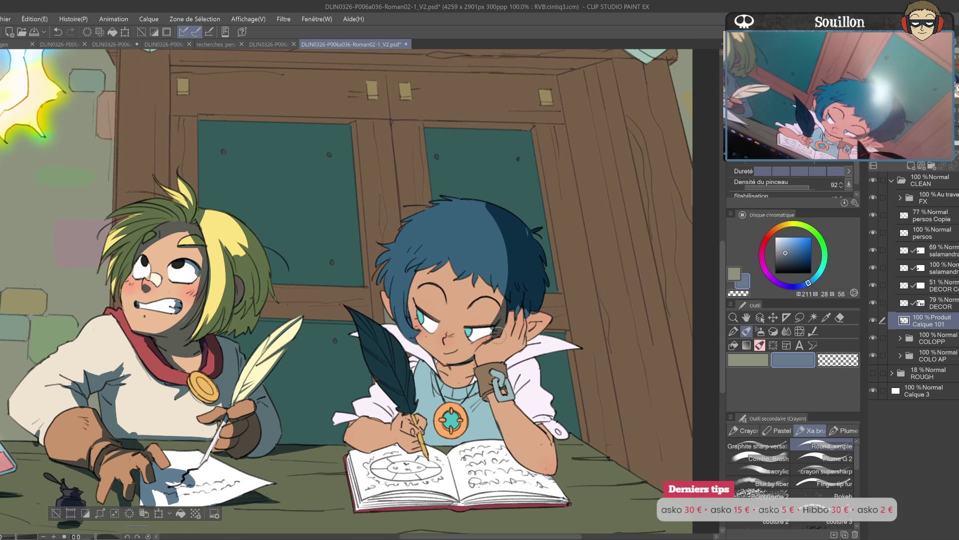
{"action": "mouse_move", "coordinate": [521, 325]}
{"action": "left_mouse_down"}
{"action": "mouse_move", "coordinate": [522, 300]}
{"action": "mouse_move", "coordinate": [525, 340]}
{"action": "mouse_move", "coordinate": [547, 315]}
{"action": "left_mouse_up"}
{"action": "mouse_move", "coordinate": [497, 353]}
{"action": "left_mouse_down"}
{"action": "mouse_move", "coordinate": [515, 344]}
{"action": "mouse_move", "coordinate": [504, 357]}
{"action": "mouse_move", "coordinate": [484, 343]}
{"action": "mouse_move", "coordinate": [496, 323]}
{"action": "left_mouse_up"}
{"action": "left_click_drag", "start_coordinate": [428, 303], "coordinate": [518, 272]}
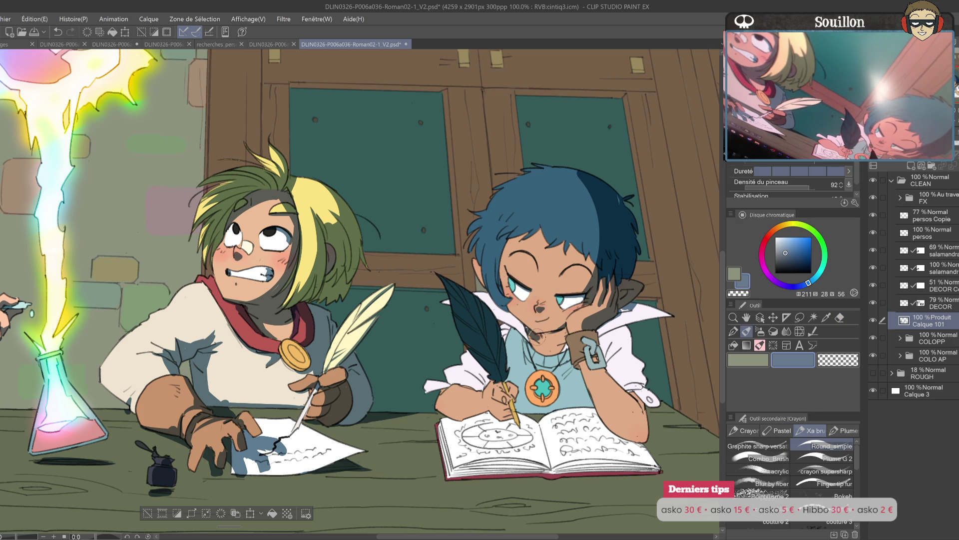
- Try shading beside the boy's left eye, undo it, and mirror the view to check
{"action": "key", "text": "e"}
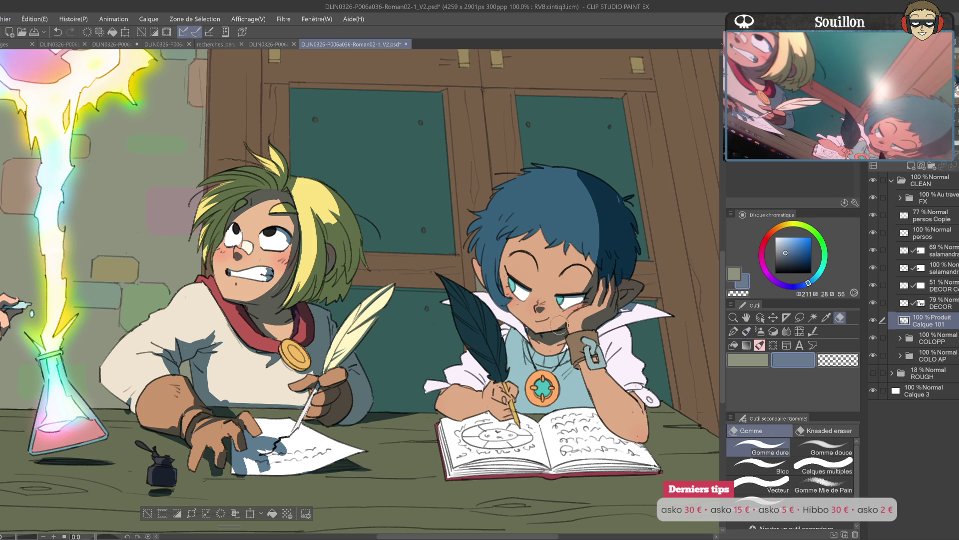
{"action": "left_click_drag", "start_coordinate": [589, 321], "coordinate": [592, 347]}
{"action": "key", "text": "p"}
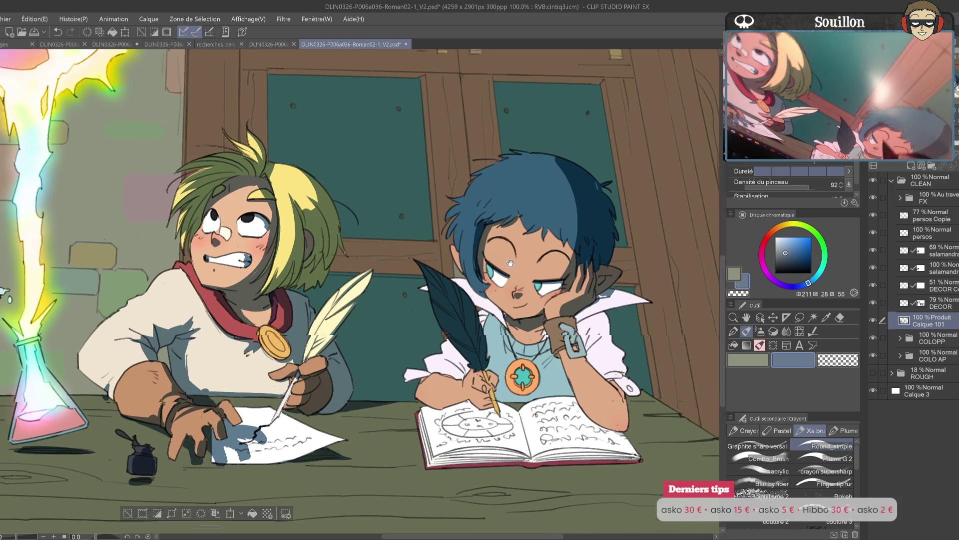
{"action": "left_click_drag", "start_coordinate": [577, 241], "coordinate": [550, 195]}
{"action": "left_click_drag", "start_coordinate": [474, 245], "coordinate": [482, 276]}
{"action": "key", "text": "ctrl+z"}
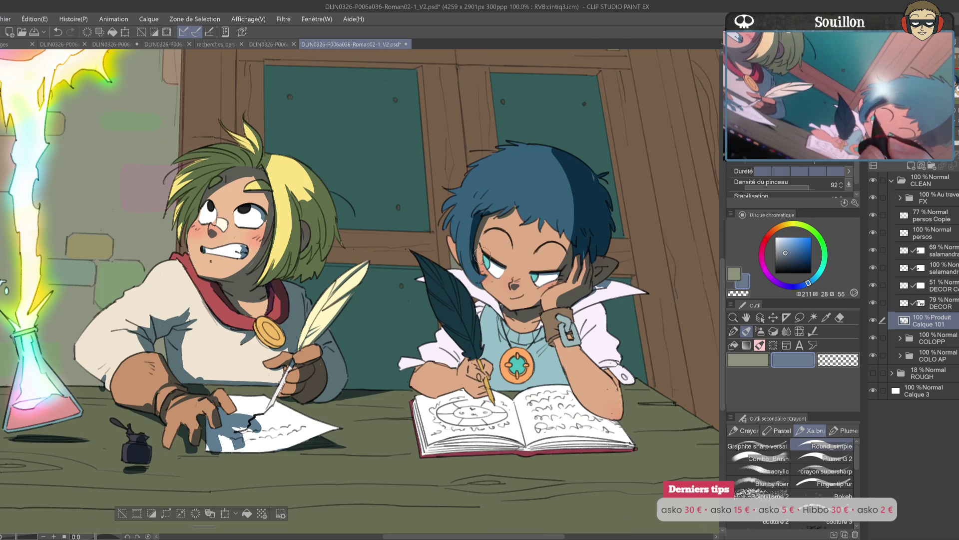
{"action": "key", "text": "h"}
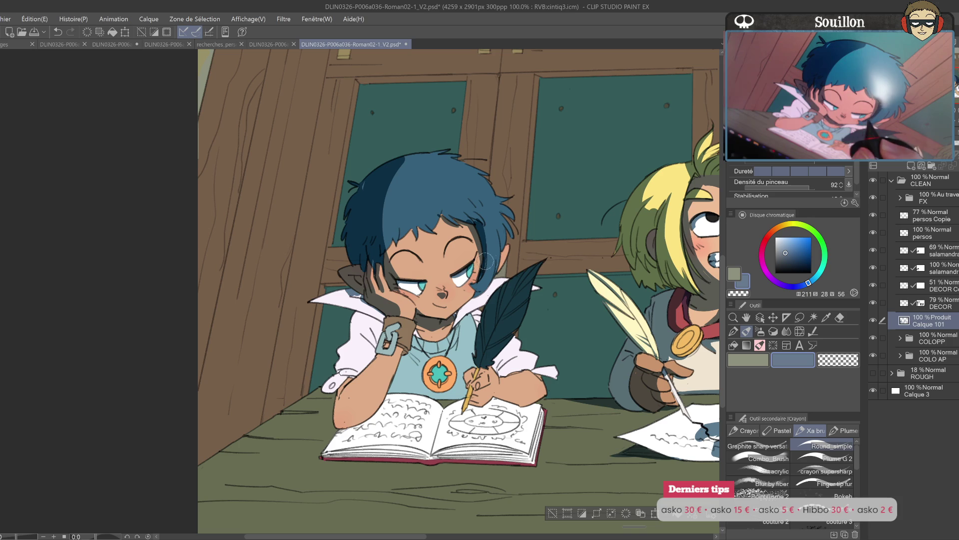
{"action": "key", "text": "h"}
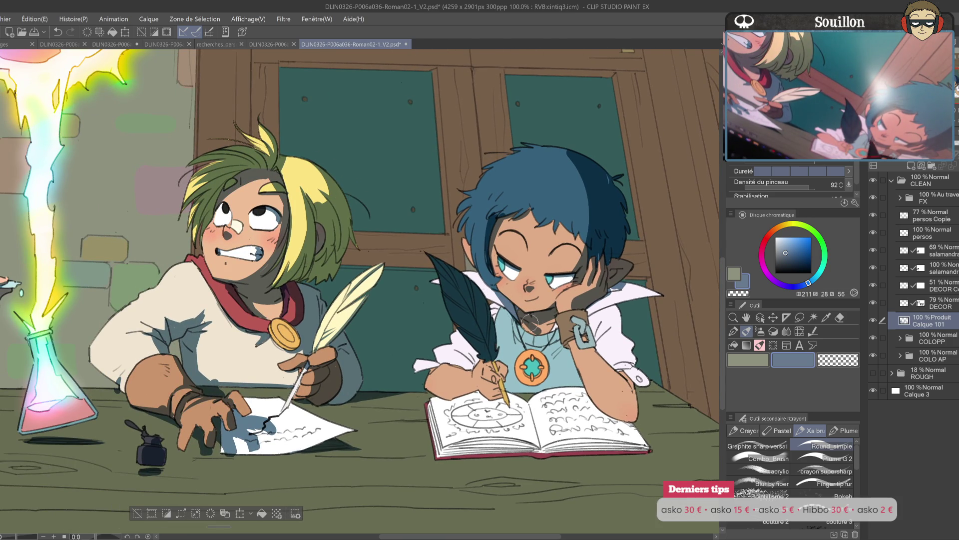
{"action": "key", "text": "e"}
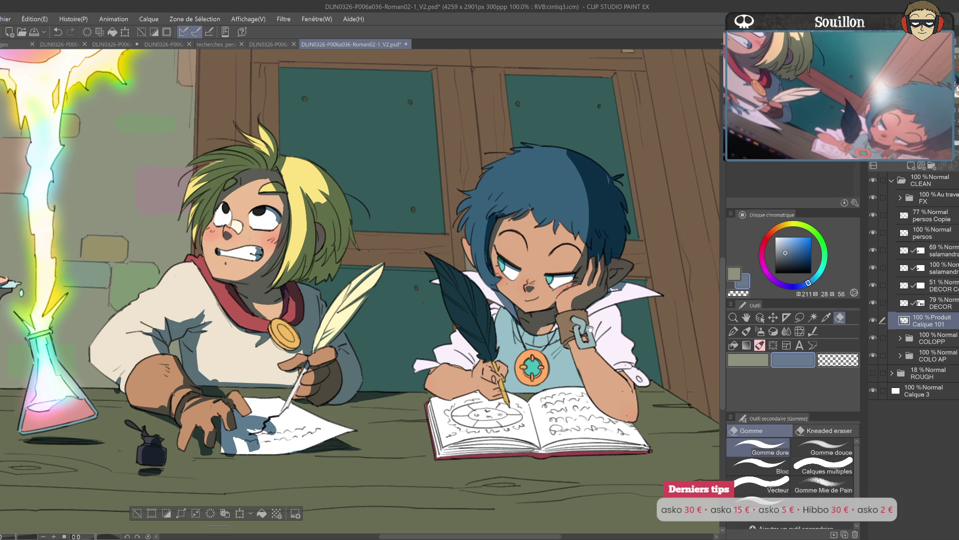
- Undo stray strokes near the quill tip and redraw the dark line along the quill shaft
{"action": "left_click_drag", "start_coordinate": [591, 328], "coordinate": [568, 337]}
{"action": "key", "text": "p"}
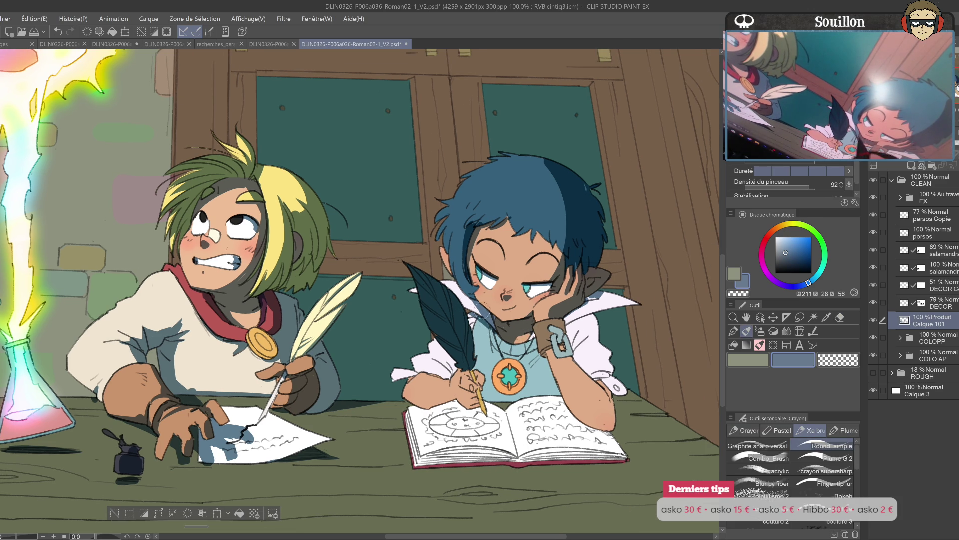
{"action": "left_click_drag", "start_coordinate": [476, 387], "coordinate": [470, 350]}
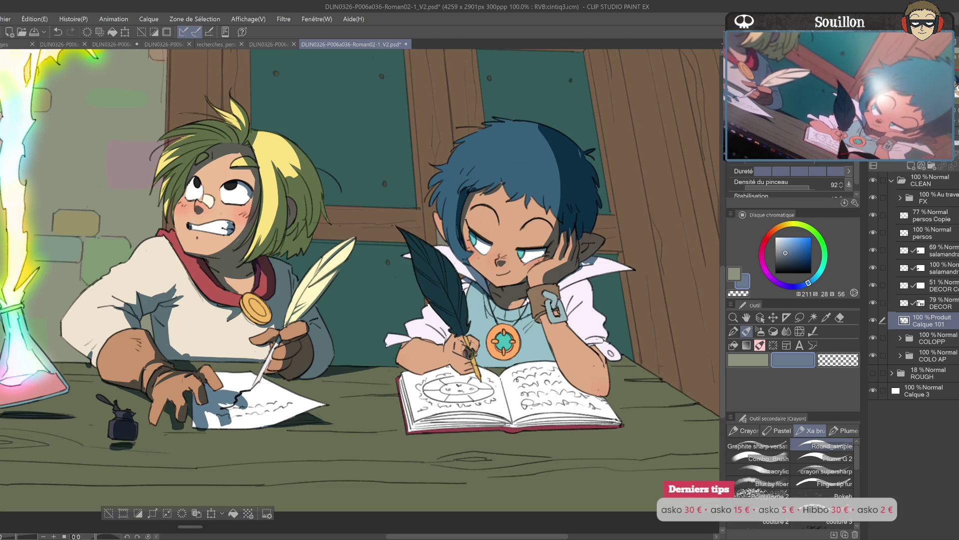
{"action": "key", "text": "ctrl+z"}
{"action": "key", "text": "ctrl+y"}
{"action": "key", "text": "ctrl+z"}
{"action": "left_click_drag", "start_coordinate": [472, 341], "coordinate": [481, 376]}
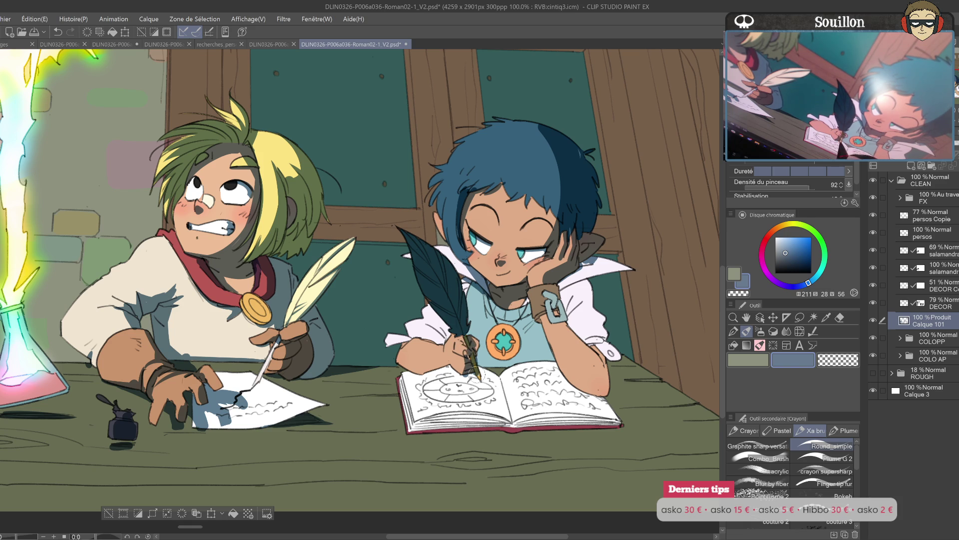
{"action": "key", "text": "h"}
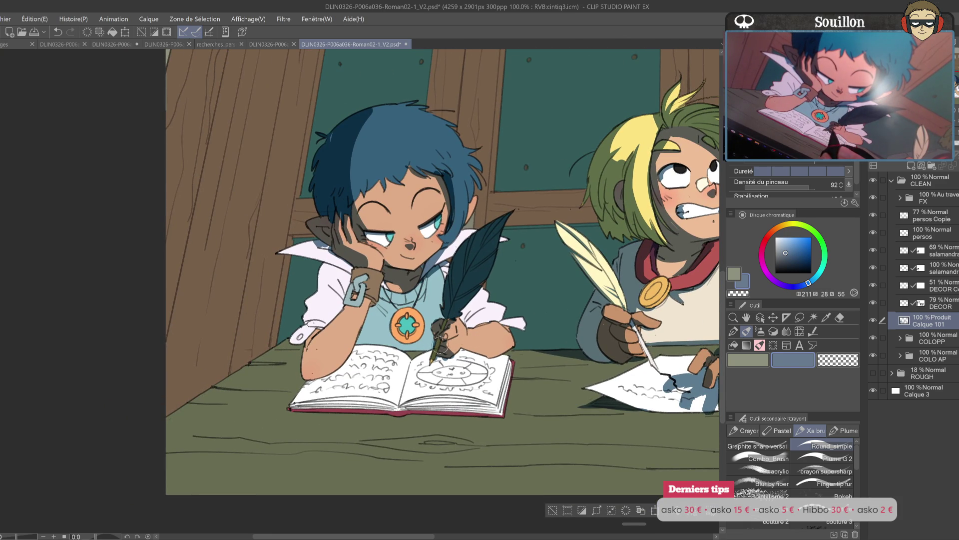
{"action": "key", "text": "h"}
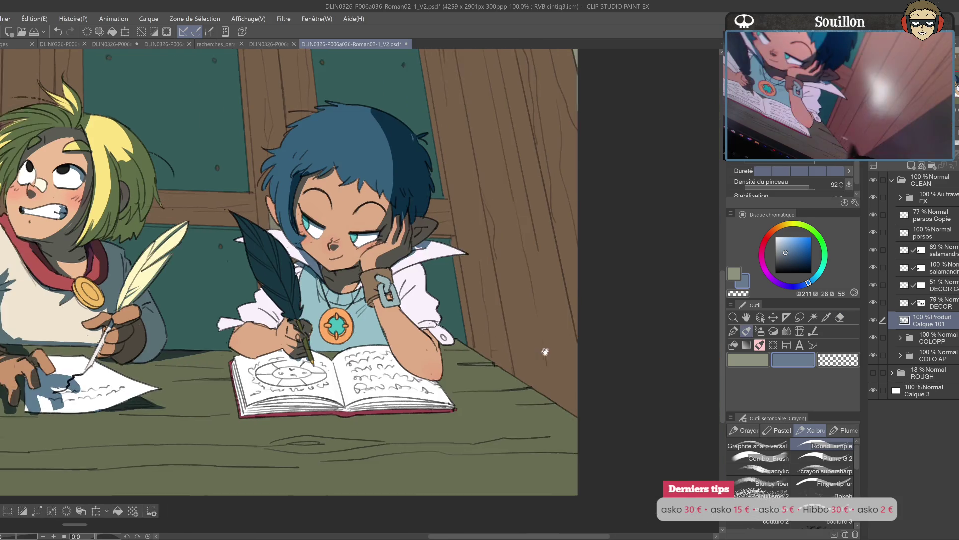
{"action": "scroll", "coordinate": [452, 349], "scroll_direction": "up", "scroll_amount": 2}
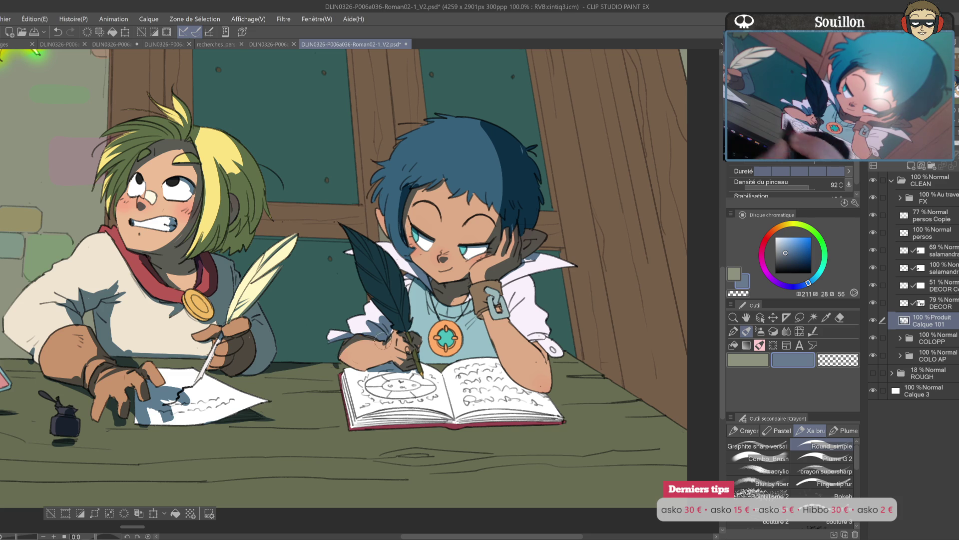
- Redraw the dark line along the open book's lower edge
{"action": "key", "text": "e"}
{"action": "mouse_move", "coordinate": [360, 420]}
{"action": "left_mouse_down"}
{"action": "mouse_move", "coordinate": [360, 390]}
{"action": "mouse_move", "coordinate": [462, 322]}
{"action": "mouse_move", "coordinate": [460, 310]}
{"action": "mouse_move", "coordinate": [548, 309]}
{"action": "left_mouse_up"}
{"action": "key", "text": "p"}
{"action": "key", "text": "ctrl+z"}
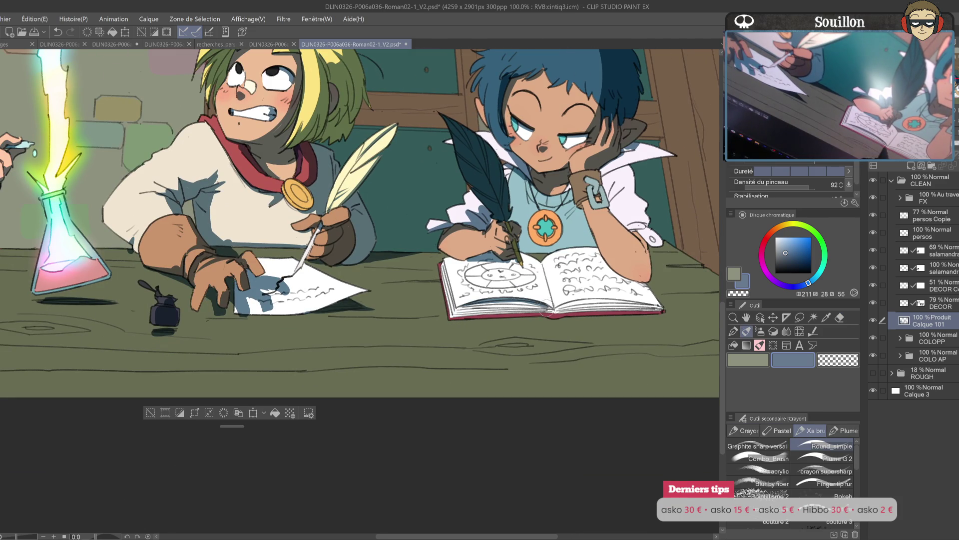
{"action": "left_click_drag", "start_coordinate": [473, 304], "coordinate": [547, 308]}
{"action": "left_click_drag", "start_coordinate": [459, 322], "coordinate": [653, 306]}
{"action": "mouse_move", "coordinate": [562, 309]}
{"action": "left_mouse_down"}
{"action": "mouse_move", "coordinate": [661, 308]}
{"action": "mouse_move", "coordinate": [642, 317]}
{"action": "left_mouse_up"}
{"action": "key", "text": "ctrl+z"}
- Outline the edge of the blue-haired boy's forearm with dark pencil lines
{"action": "key", "text": "ctrl+z"}
{"action": "mouse_move", "coordinate": [627, 241]}
{"action": "left_mouse_down"}
{"action": "mouse_move", "coordinate": [562, 261]}
{"action": "mouse_move", "coordinate": [595, 305]}
{"action": "left_mouse_up"}
{"action": "key", "text": "ctrl+z"}
{"action": "left_click_drag", "start_coordinate": [530, 225], "coordinate": [584, 302]}
{"action": "mouse_move", "coordinate": [570, 263]}
{"action": "left_mouse_down"}
{"action": "mouse_move", "coordinate": [585, 297]}
{"action": "mouse_move", "coordinate": [506, 319]}
{"action": "mouse_move", "coordinate": [452, 313]}
{"action": "left_mouse_up"}
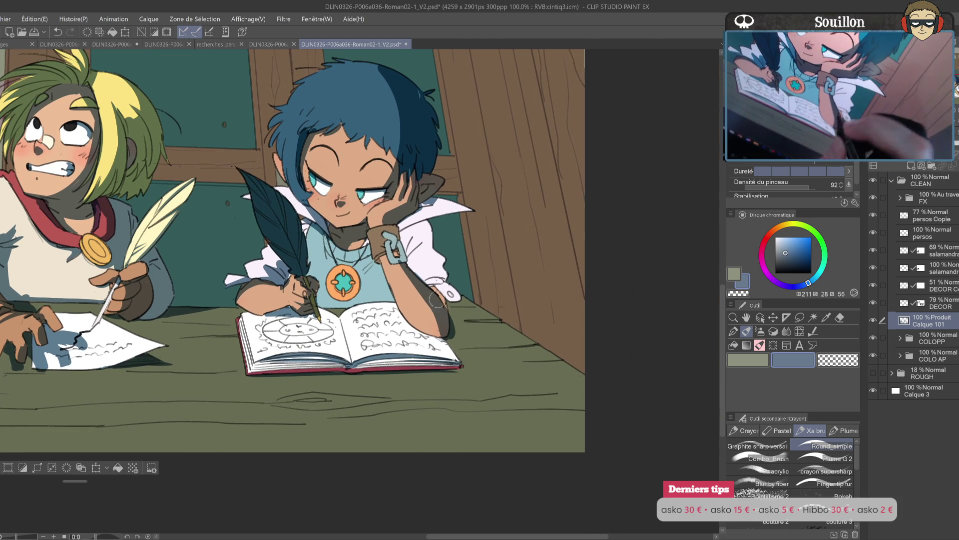
- Shade the white collar and sleeve blue-grey and paint dark table shadow left of the book
{"action": "mouse_move", "coordinate": [411, 225]}
{"action": "left_mouse_down"}
{"action": "mouse_move", "coordinate": [425, 235]}
{"action": "mouse_move", "coordinate": [405, 240]}
{"action": "mouse_move", "coordinate": [447, 308]}
{"action": "mouse_move", "coordinate": [482, 315]}
{"action": "left_mouse_up"}
{"action": "mouse_move", "coordinate": [461, 368]}
{"action": "left_mouse_down"}
{"action": "mouse_move", "coordinate": [621, 300]}
{"action": "mouse_move", "coordinate": [557, 263]}
{"action": "mouse_move", "coordinate": [567, 260]}
{"action": "left_mouse_up"}
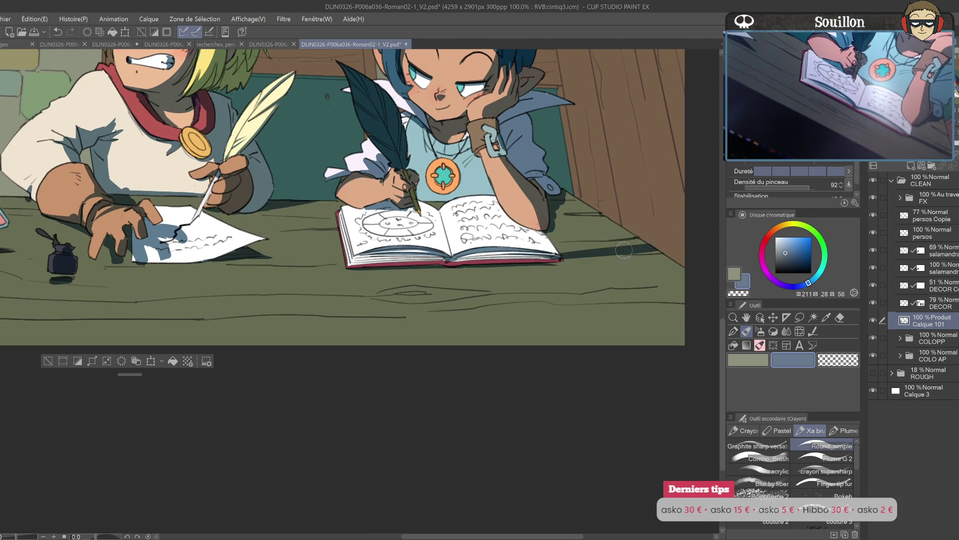
{"action": "key", "text": "h"}
{"action": "left_click_drag", "start_coordinate": [100, 240], "coordinate": [400, 257]}
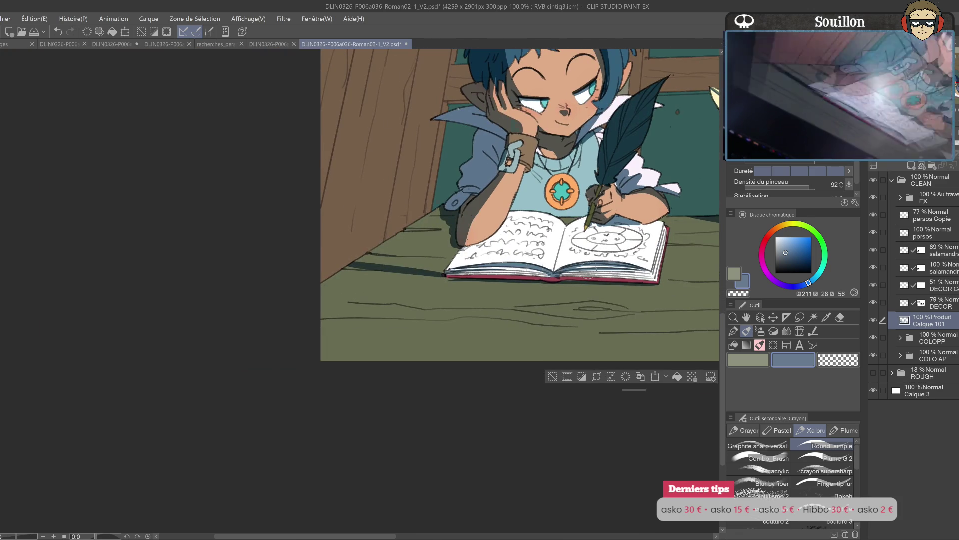
{"action": "mouse_move", "coordinate": [440, 220]}
{"action": "left_mouse_down"}
{"action": "mouse_move", "coordinate": [380, 253]}
{"action": "mouse_move", "coordinate": [407, 263]}
{"action": "mouse_move", "coordinate": [739, 276]}
{"action": "mouse_move", "coordinate": [655, 282]}
{"action": "left_mouse_up"}
{"action": "key", "text": "h"}
- Try strokes on the open book page, undoing each one
{"action": "mouse_move", "coordinate": [537, 255]}
{"action": "left_mouse_down"}
{"action": "mouse_move", "coordinate": [650, 248]}
{"action": "mouse_move", "coordinate": [544, 313]}
{"action": "left_mouse_up"}
{"action": "key", "text": "e"}
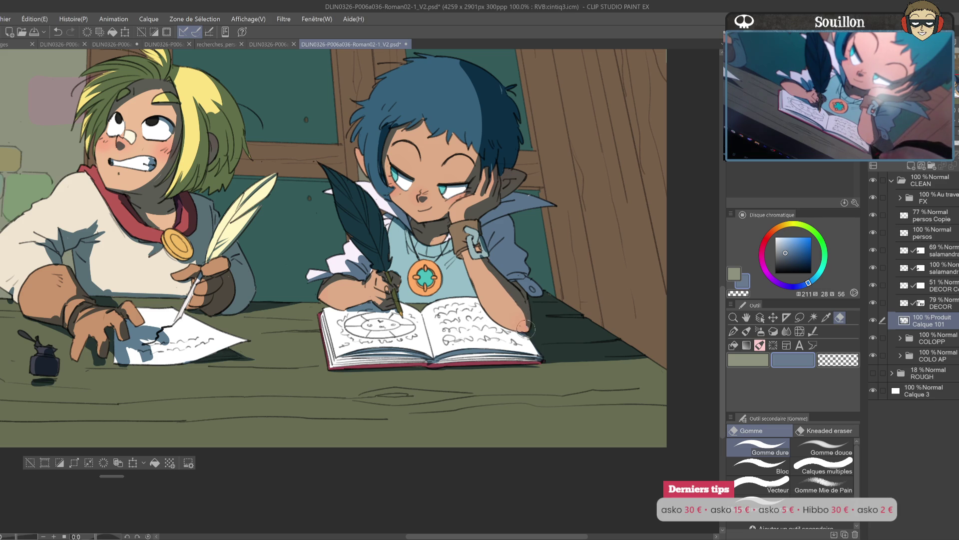
{"action": "mouse_move", "coordinate": [518, 320]}
{"action": "left_mouse_down"}
{"action": "mouse_move", "coordinate": [717, 300]}
{"action": "mouse_move", "coordinate": [478, 308]}
{"action": "left_mouse_up"}
{"action": "key", "text": "p"}
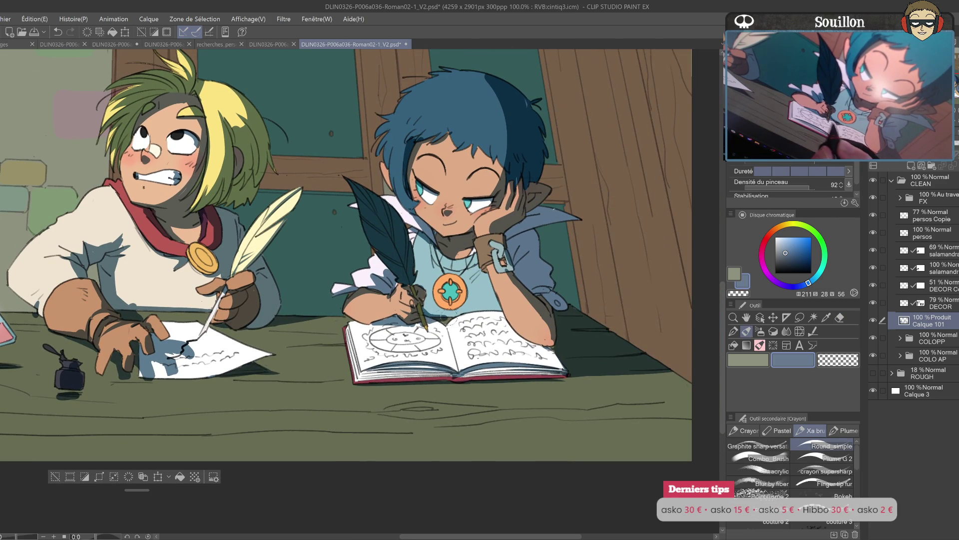
{"action": "mouse_move", "coordinate": [443, 340]}
{"action": "left_mouse_down"}
{"action": "mouse_move", "coordinate": [463, 380]}
{"action": "mouse_move", "coordinate": [454, 348]}
{"action": "mouse_move", "coordinate": [459, 368]}
{"action": "left_mouse_up"}
{"action": "key", "text": "ctrl+z"}
{"action": "key", "text": "ctrl+z"}
{"action": "key", "text": "ctrl+z"}
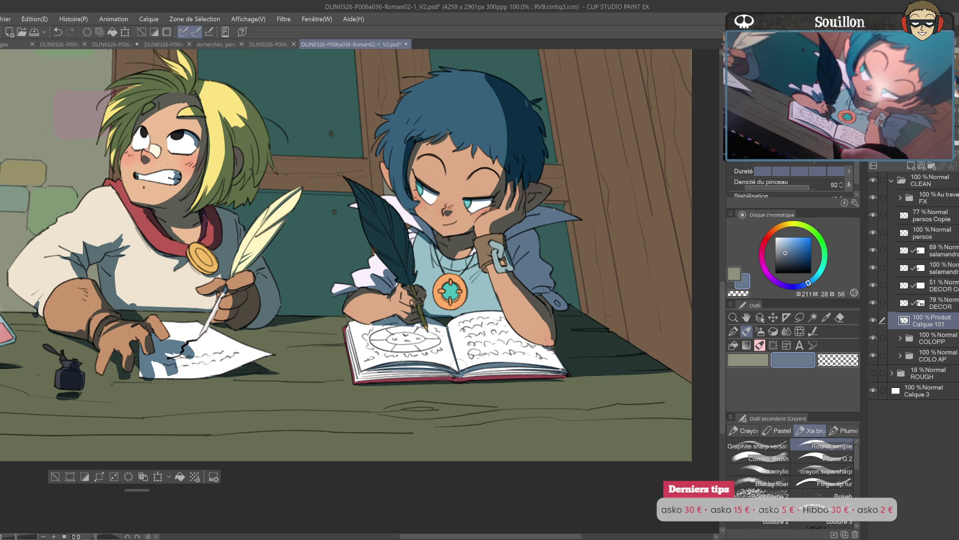
{"action": "key", "text": "ctrl+z"}
{"action": "mouse_move", "coordinate": [440, 337]}
{"action": "left_mouse_down"}
{"action": "mouse_move", "coordinate": [457, 356]}
{"action": "mouse_move", "coordinate": [452, 349]}
{"action": "left_mouse_up"}
{"action": "key", "text": "ctrl+z"}
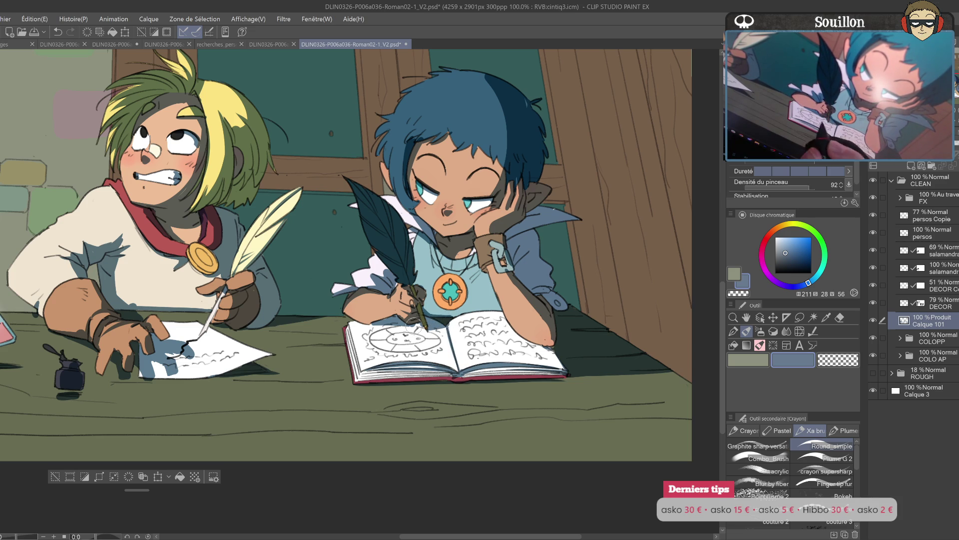
{"action": "key", "text": "e"}
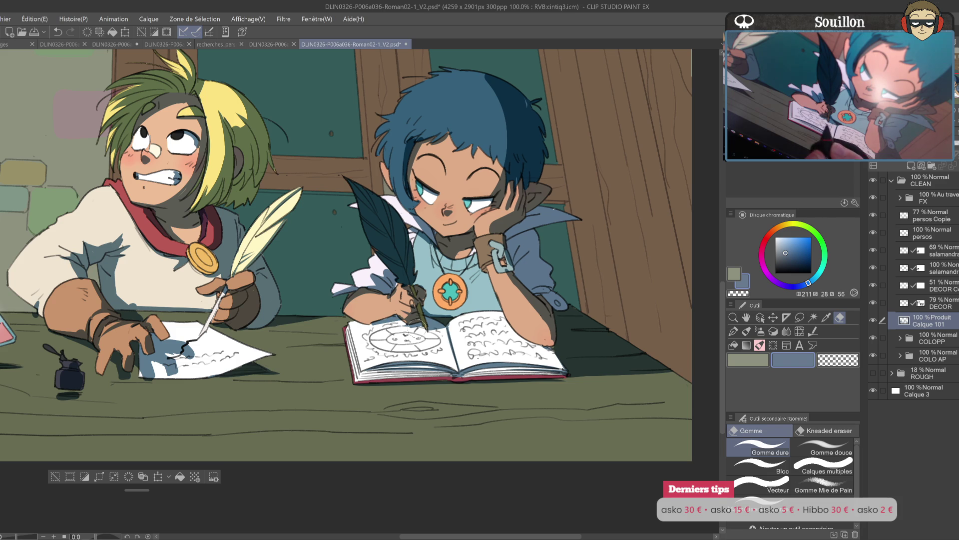
{"action": "key", "text": "p"}
{"action": "key", "text": "e"}
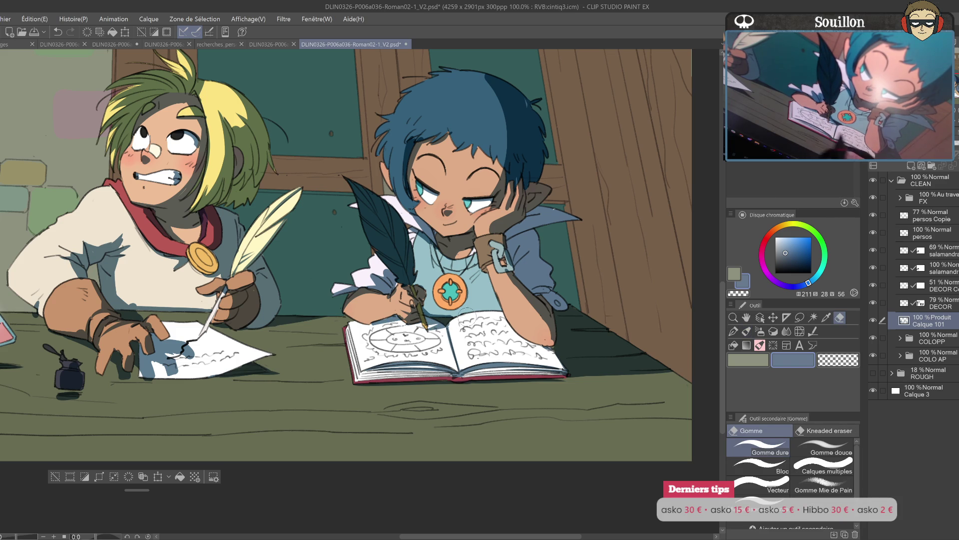
{"action": "left_click_drag", "start_coordinate": [482, 316], "coordinate": [446, 349]}
{"action": "key", "text": "p"}
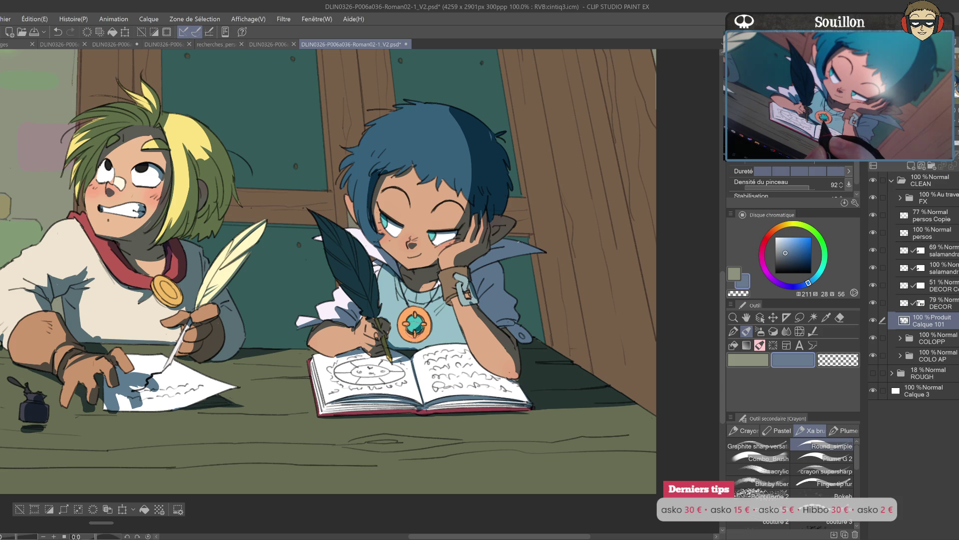
{"action": "mouse_move", "coordinate": [432, 338]}
{"action": "left_mouse_down"}
{"action": "mouse_move", "coordinate": [374, 307]}
{"action": "mouse_move", "coordinate": [368, 321]}
{"action": "left_mouse_up"}
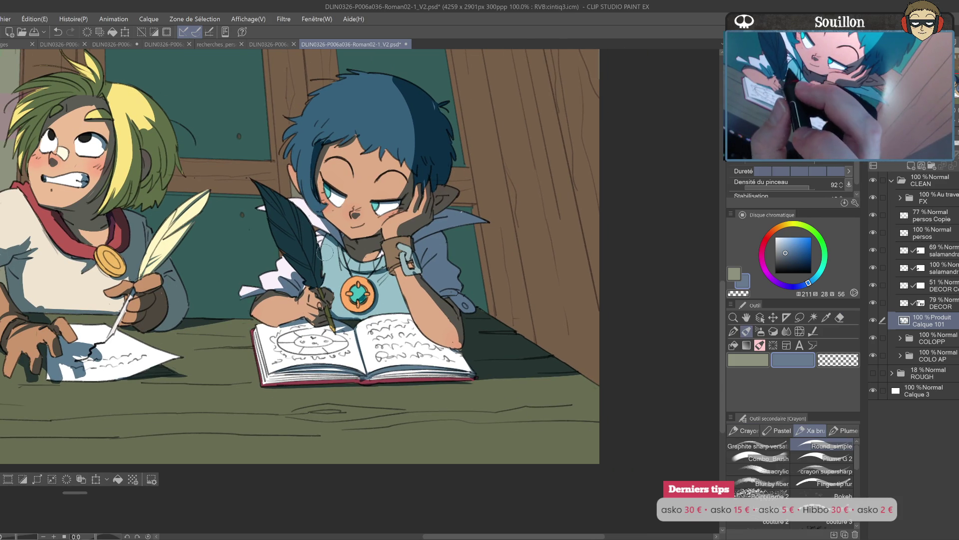
{"action": "scroll", "coordinate": [303, 286], "scroll_direction": "up", "scroll_amount": 3}
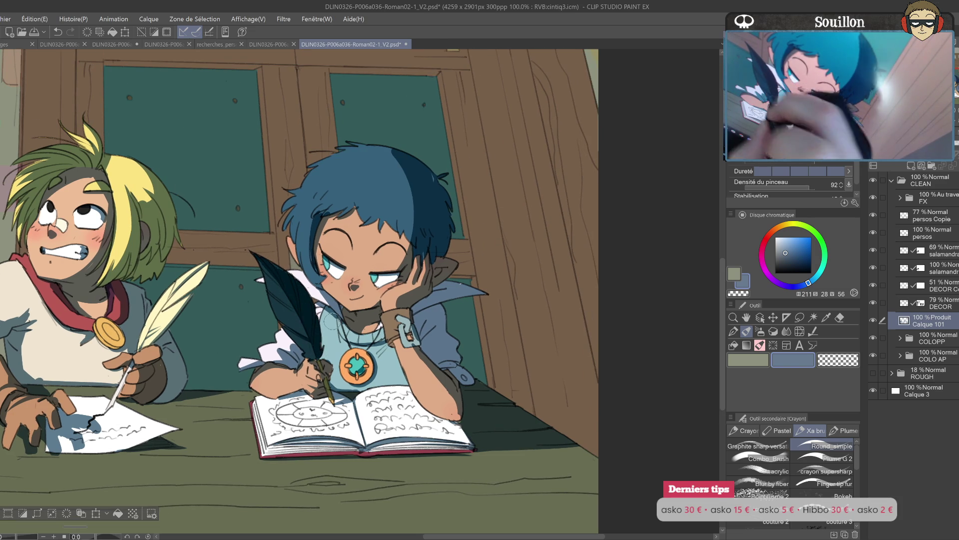
{"action": "key", "text": "e"}
{"action": "scroll", "coordinate": [342, 388], "scroll_direction": "up", "scroll_amount": 3}
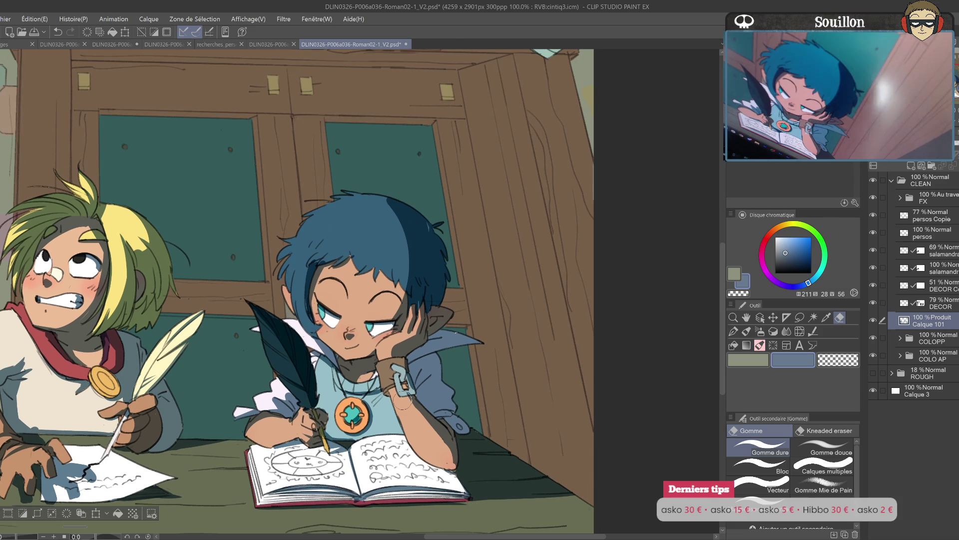
{"action": "key", "text": "b"}
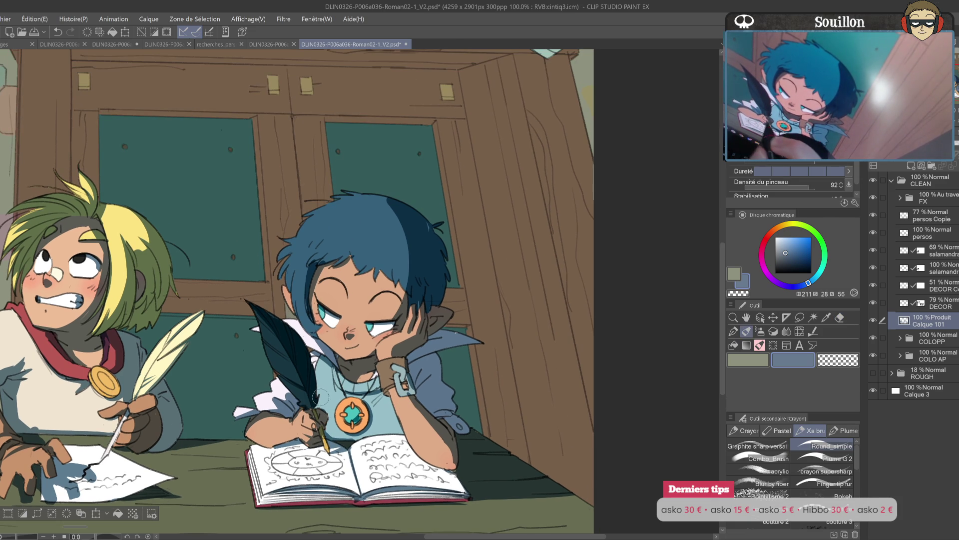
{"action": "key", "text": "h"}
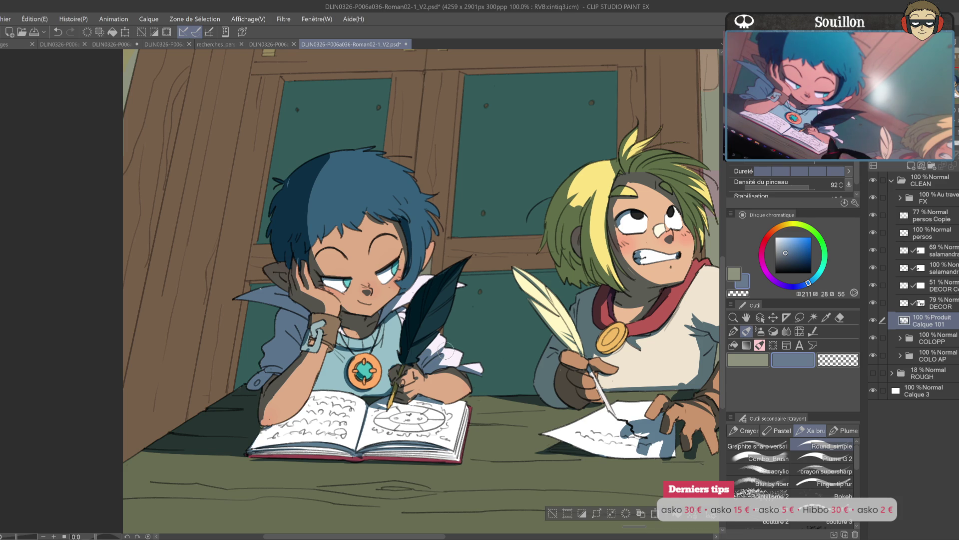
{"action": "scroll", "coordinate": [482, 345], "scroll_direction": "up", "scroll_amount": 2}
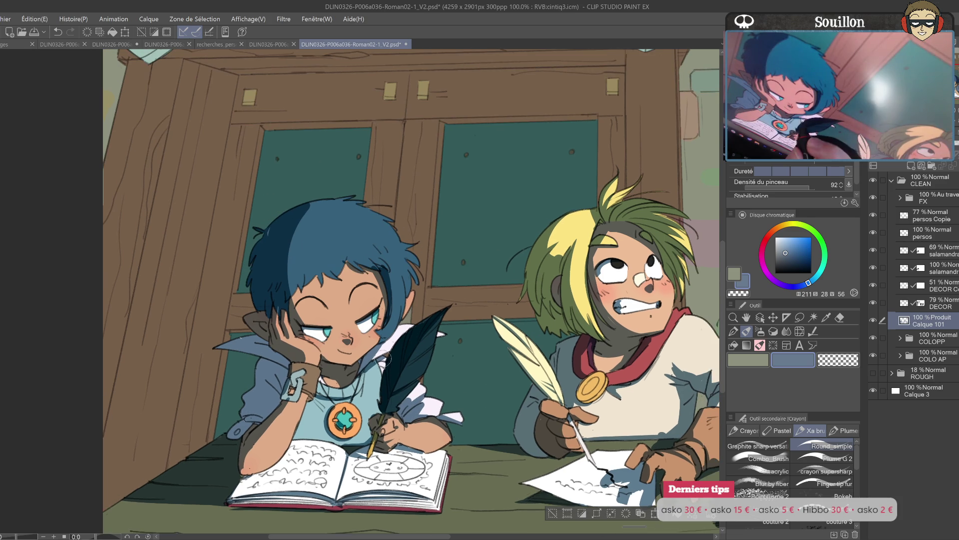